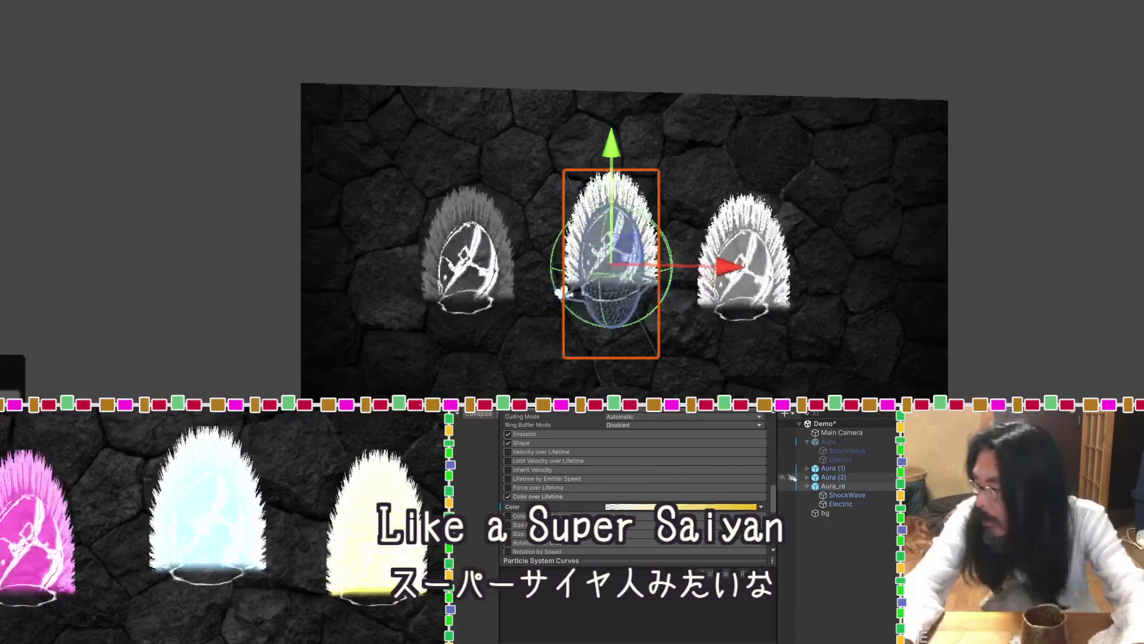
# Select Aura_re and toggle it off and on to replay the effect.
pyautogui.click(817, 486)
pyautogui.scroll(10, 573, 420)
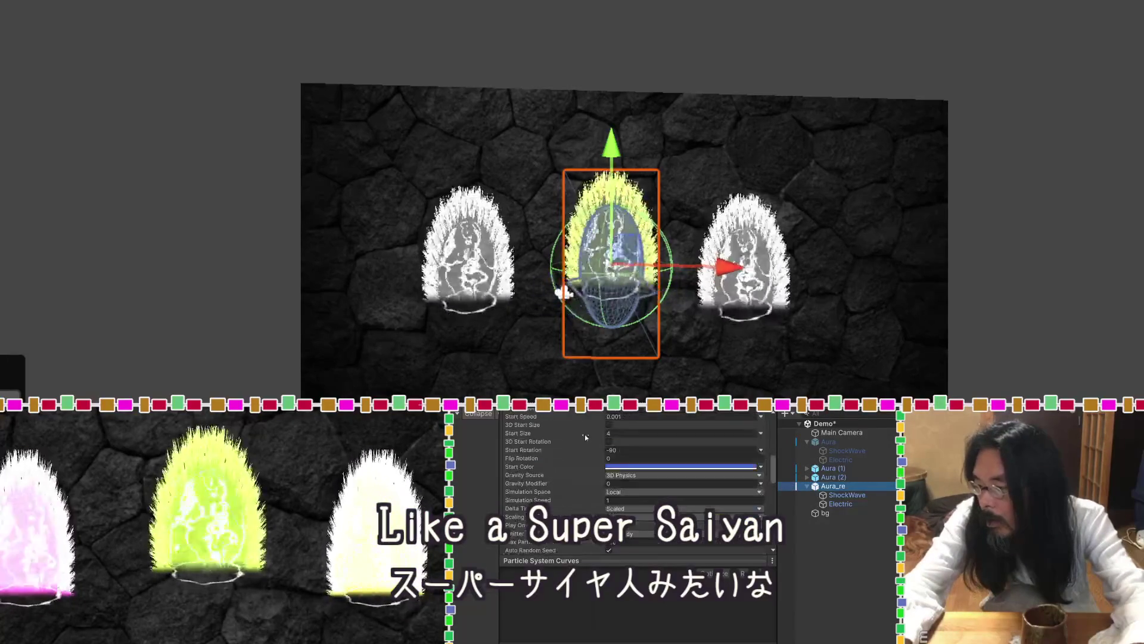
pyautogui.click(530, 419)
pyautogui.click(529, 418)
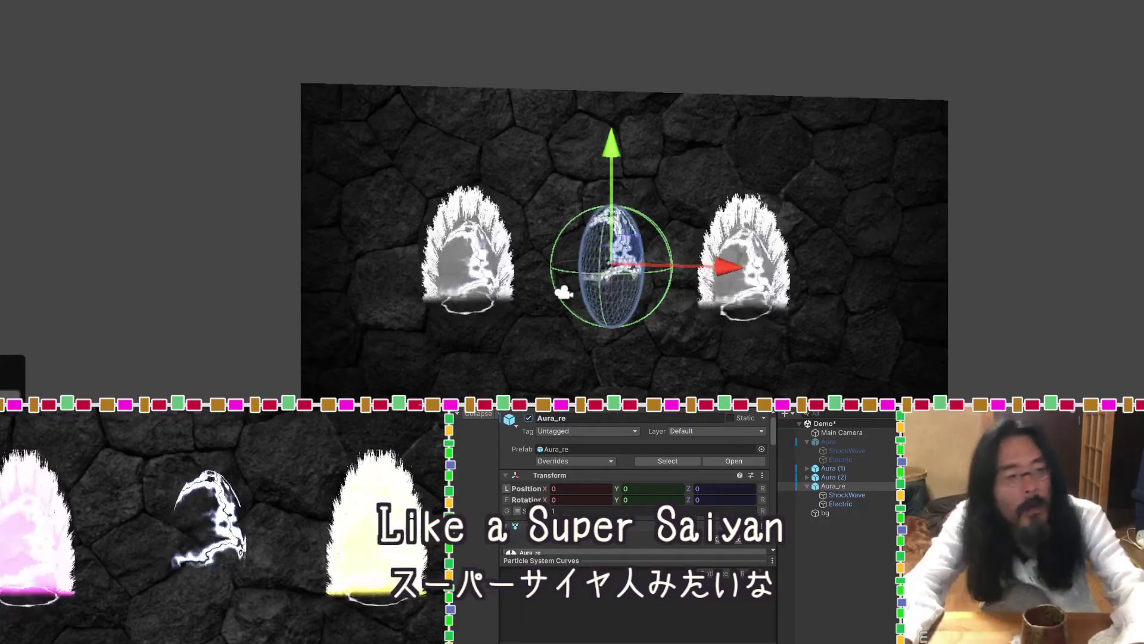
# Collapse the particle curves preview and bring up the blue 4669CA Start Color.
pyautogui.scroll(-8, 664, 477)
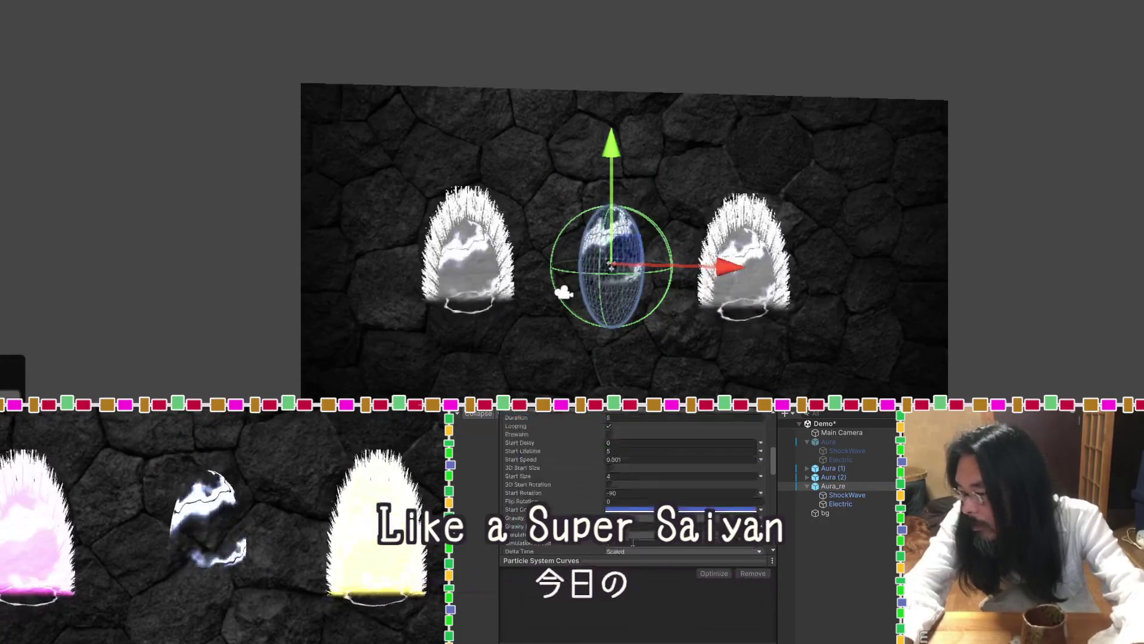
pyautogui.click(657, 562)
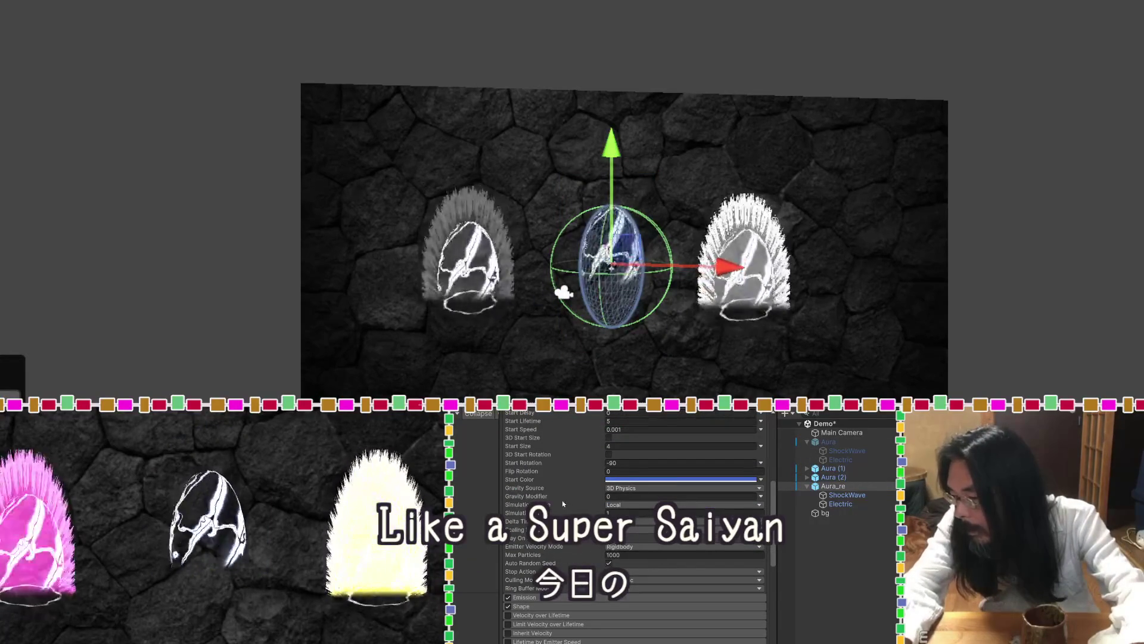
pyautogui.click(624, 479)
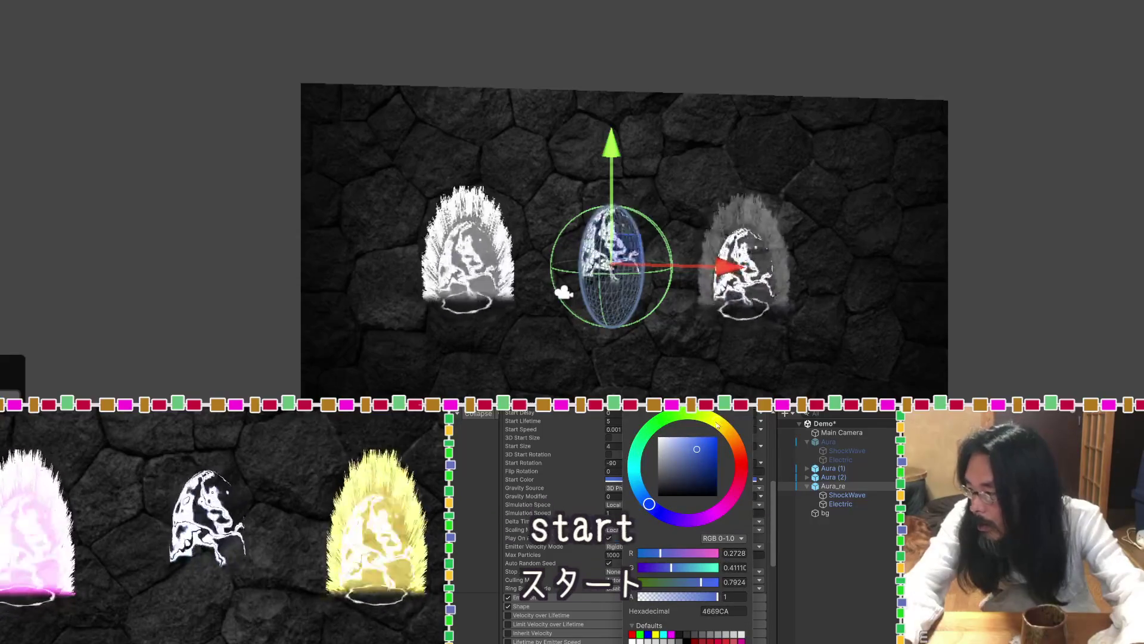
# Change Aura_re's Start Color from blue to pale yellow FFF5C3.
pyautogui.moveTo(716, 423); pyautogui.dragTo(727, 430)
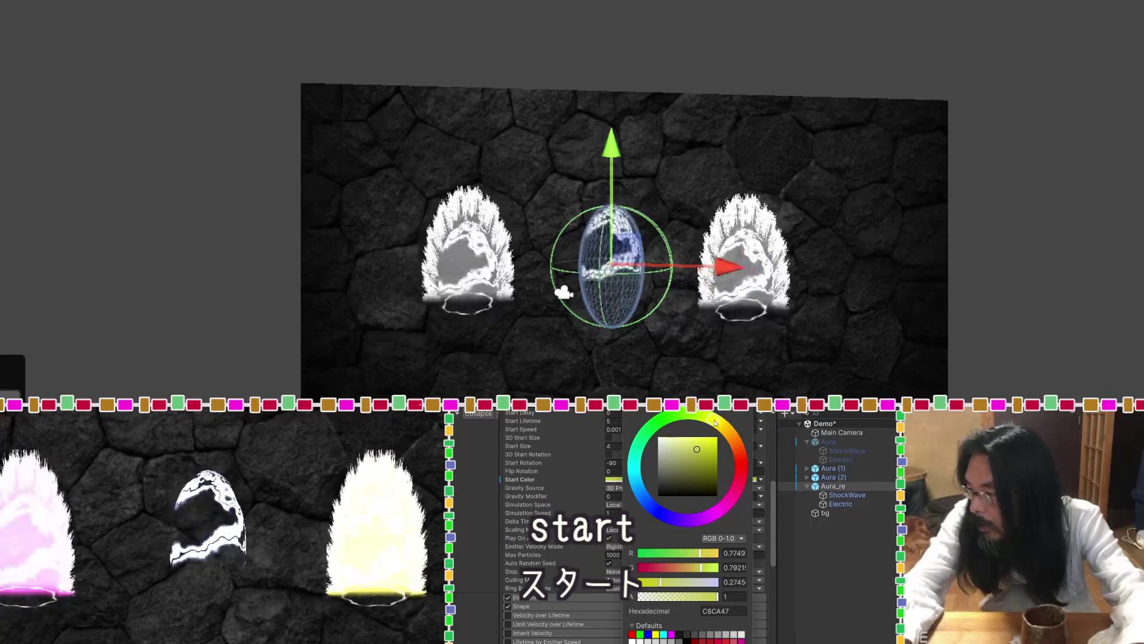
pyautogui.moveTo(697, 448); pyautogui.dragTo(674, 437)
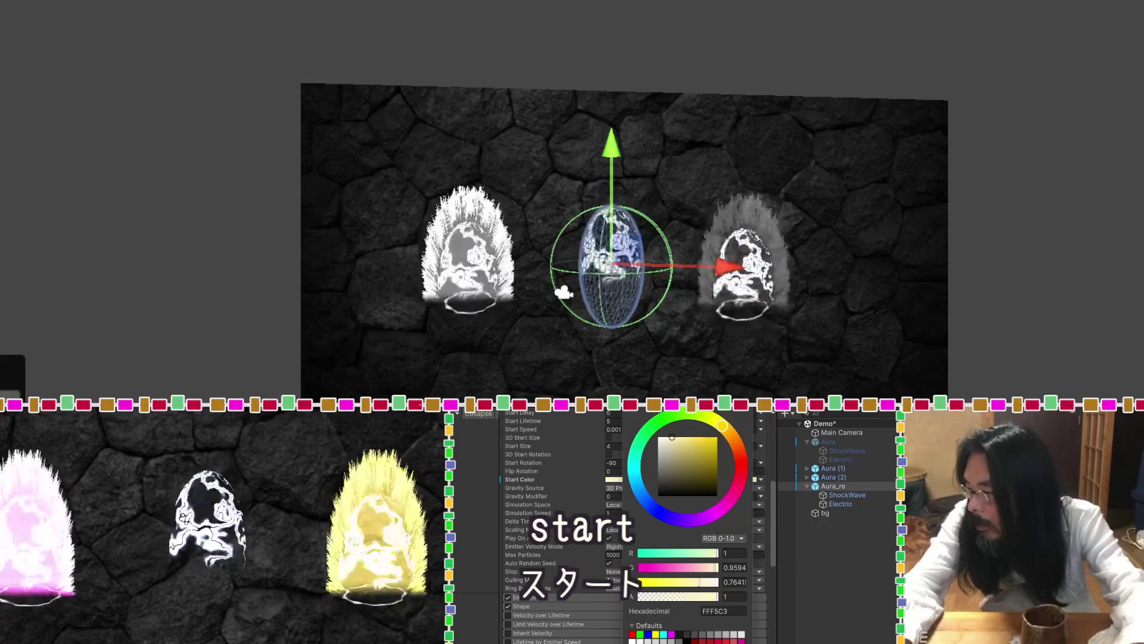
pyautogui.press('Return')
pyautogui.scroll(4, 559, 493)
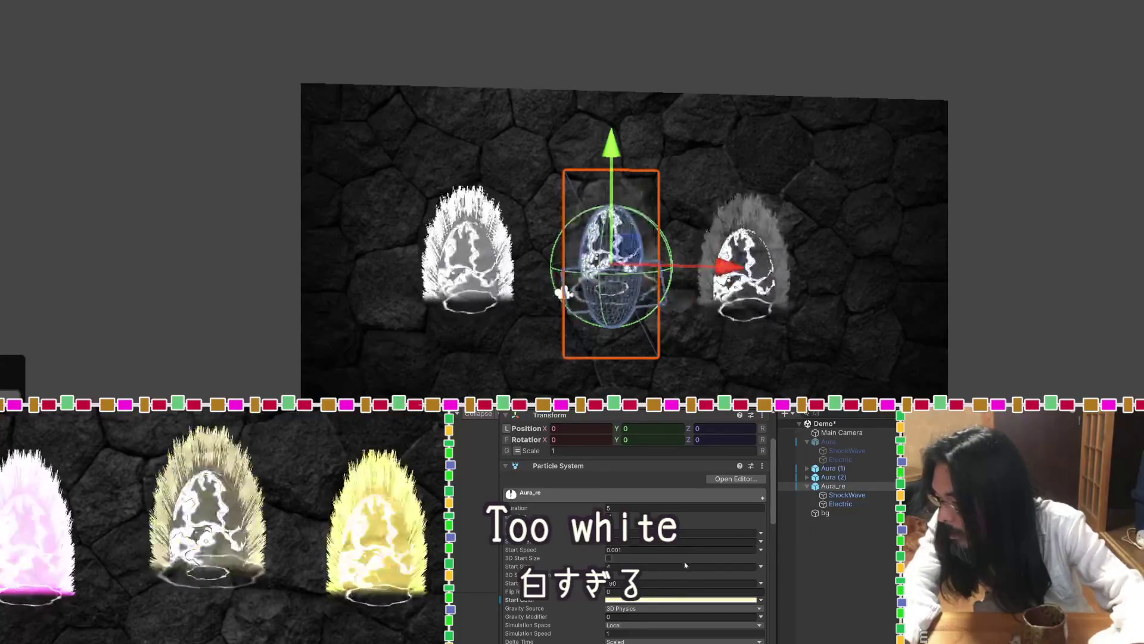
pyautogui.click(844, 495)
pyautogui.keyDown('shift'); pyautogui.click(845, 504); pyautogui.keyUp('shift')
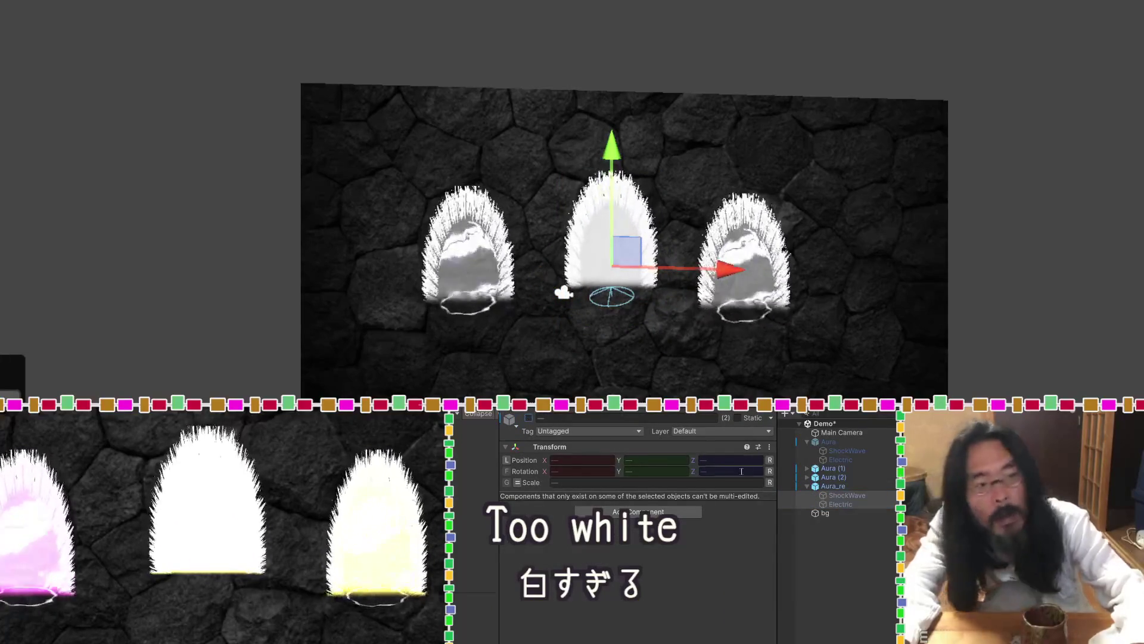
pyautogui.click(833, 485)
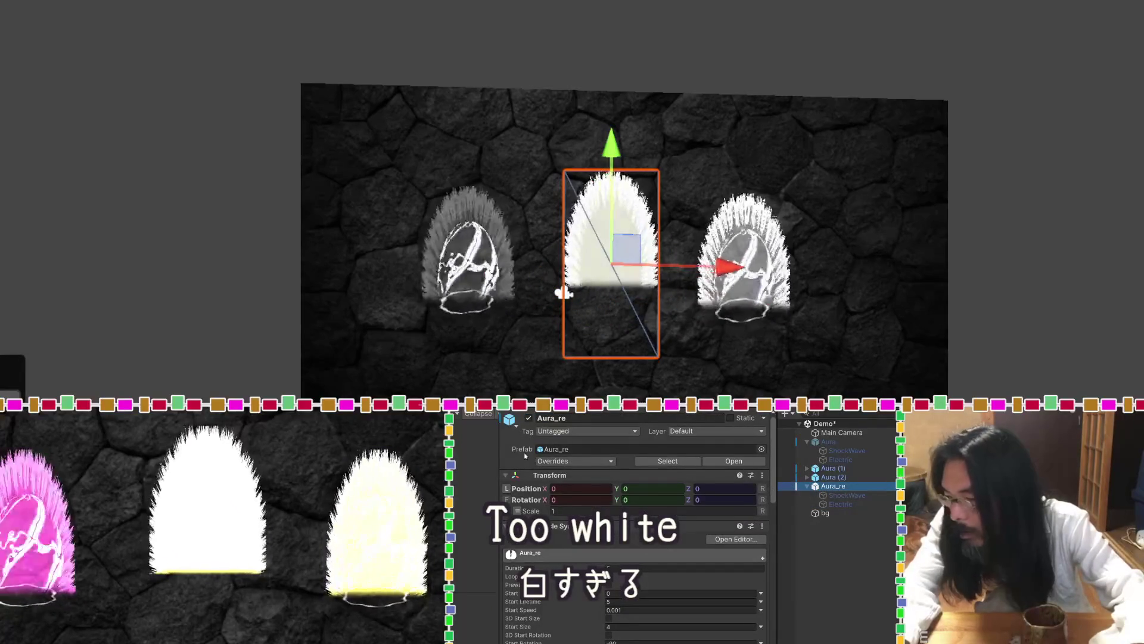
pyautogui.click(564, 292)
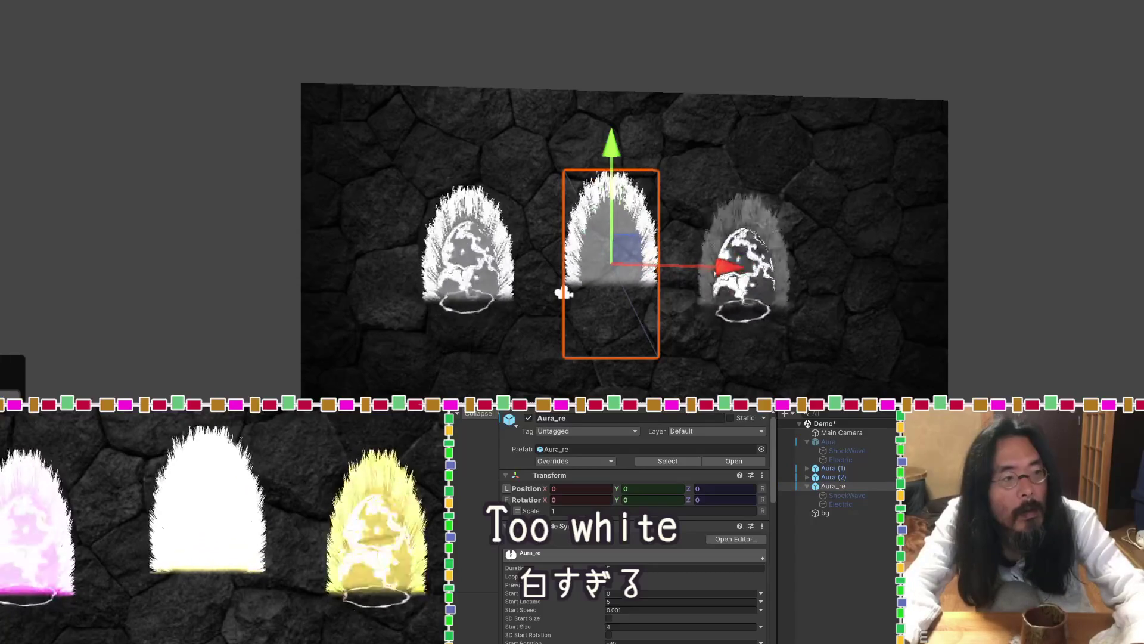
pyautogui.moveTo(563, 292)
pyautogui.mouseDown()
pyautogui.moveTo(817, 286)
pyautogui.moveTo(572, 322)
pyautogui.moveTo(471, 358)
pyautogui.moveTo(554, 357)
pyautogui.mouseUp()
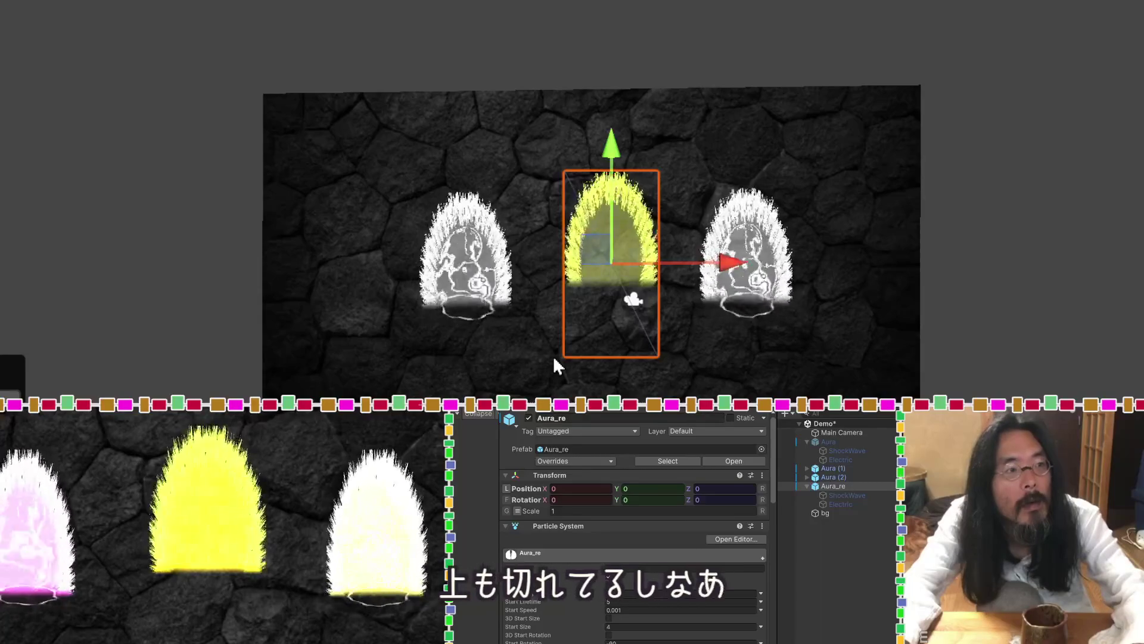
pyautogui.scroll(-5, 636, 510)
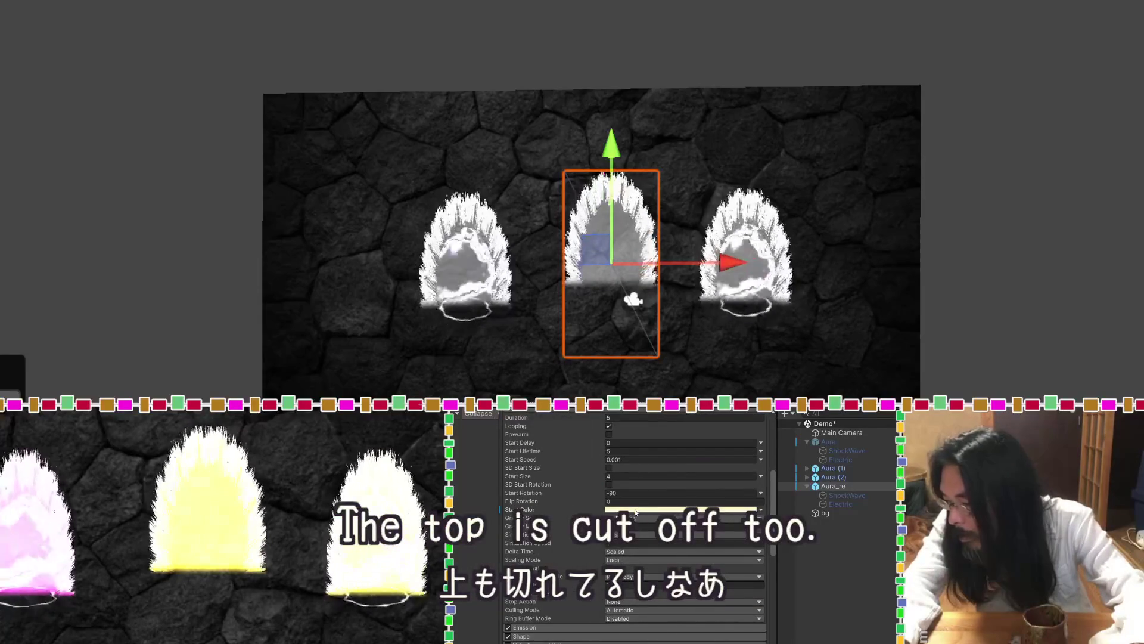
# Try a saturated yellow FFD500 Start Color and set Start Rotation to -90.
pyautogui.click(636, 510)
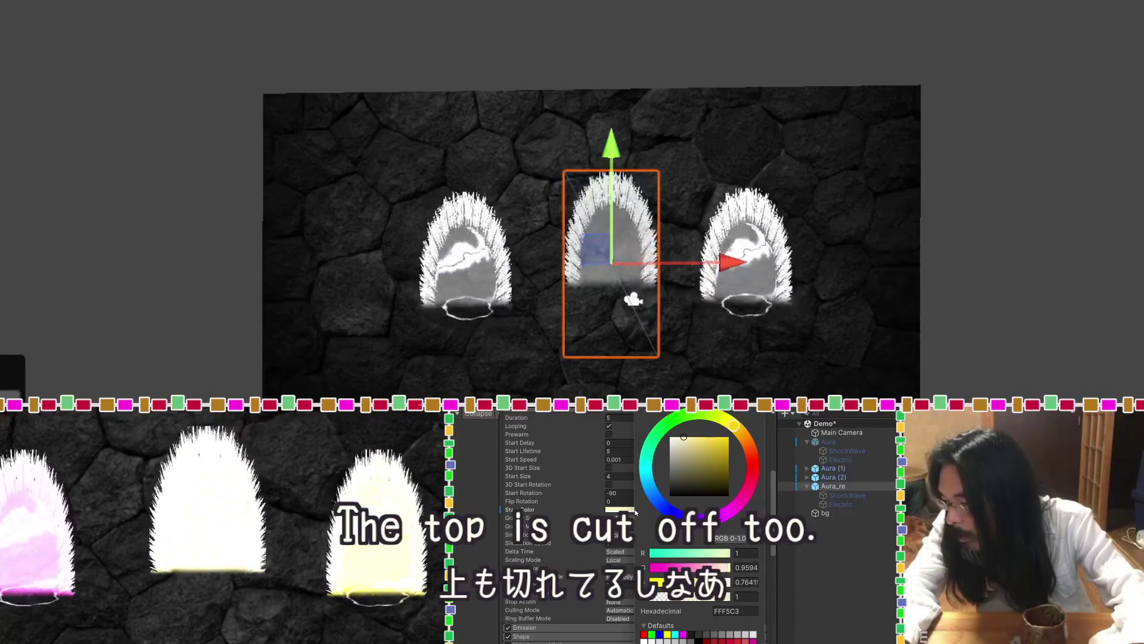
pyautogui.moveTo(723, 442); pyautogui.dragTo(734, 432)
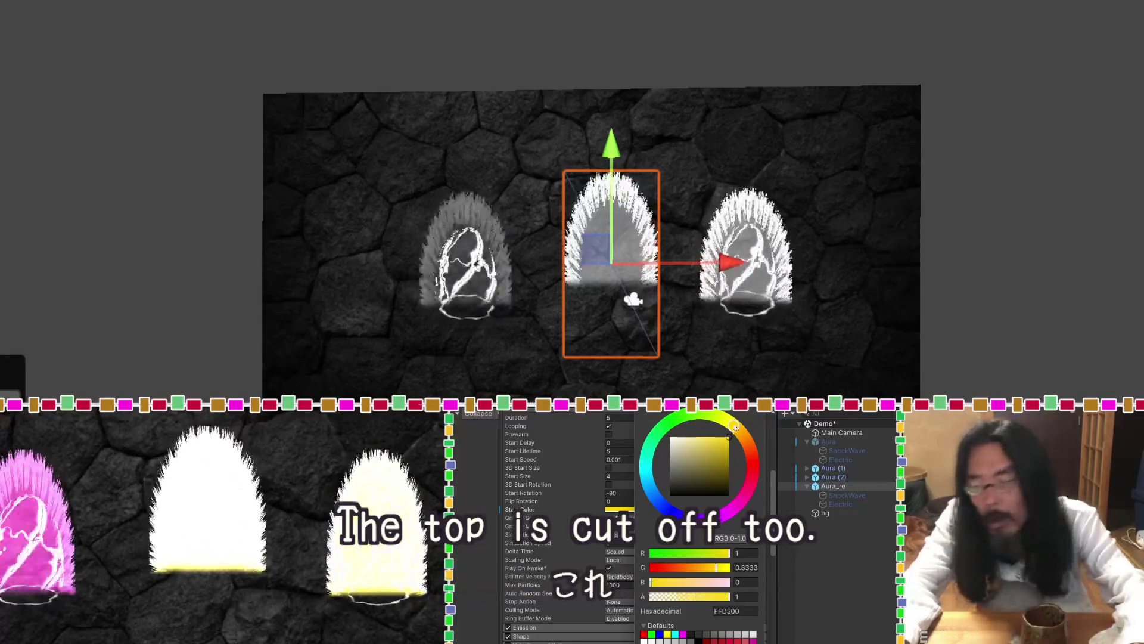
pyautogui.press('Return')
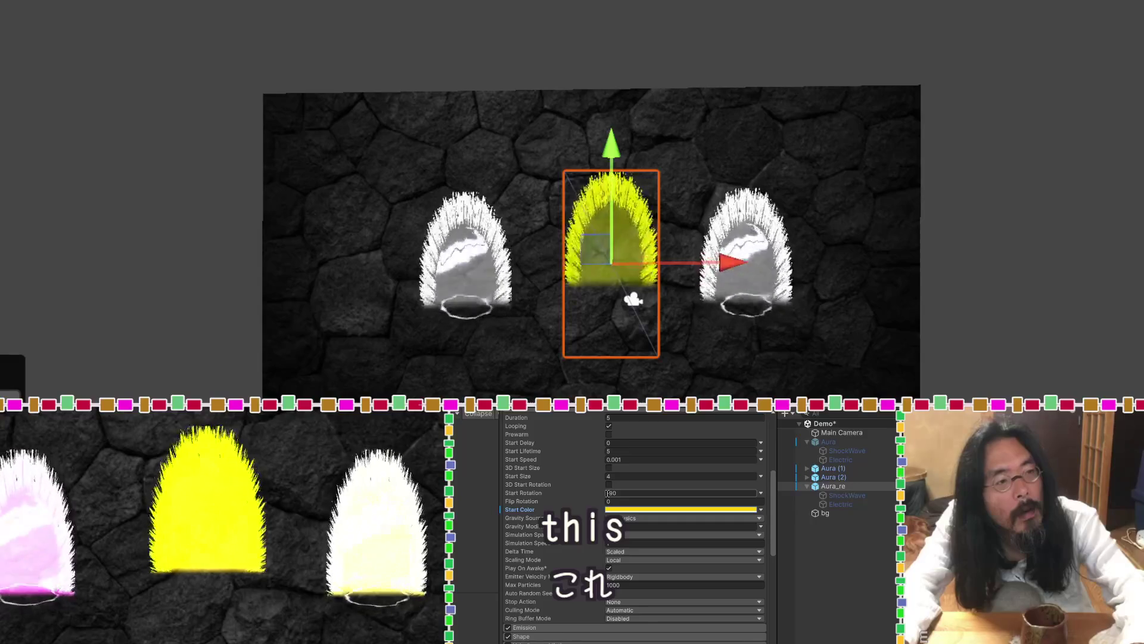
pyautogui.write('-')
pyautogui.press('Return')
# Soften the Start Color to a paler yellow FFE76F and double-check it.
pyautogui.click(650, 510)
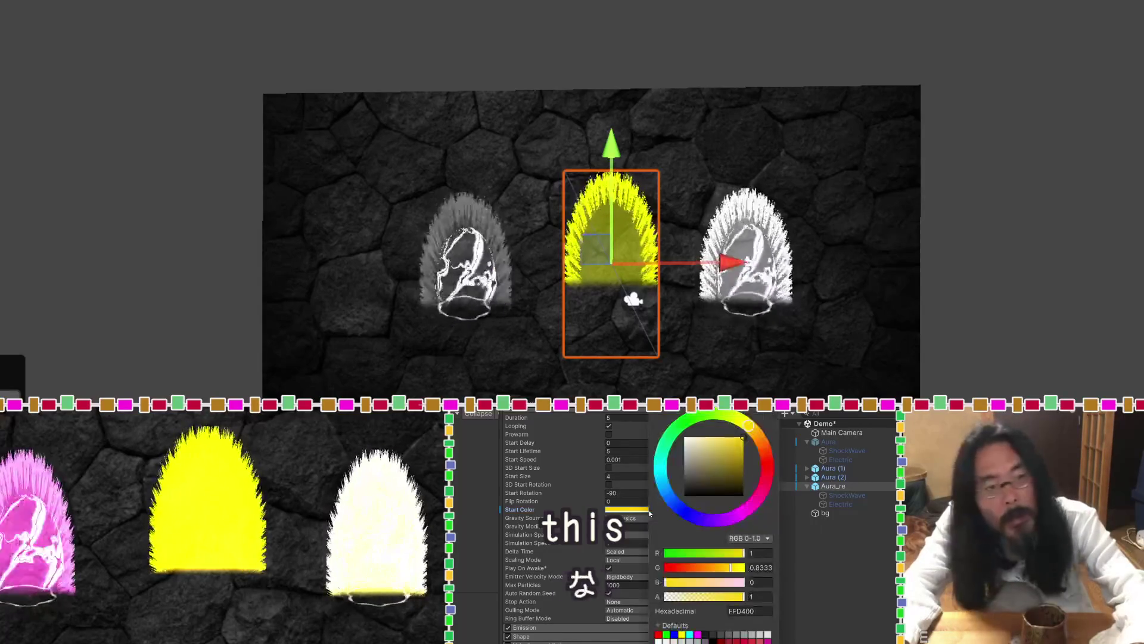
pyautogui.moveTo(728, 440); pyautogui.dragTo(723, 441)
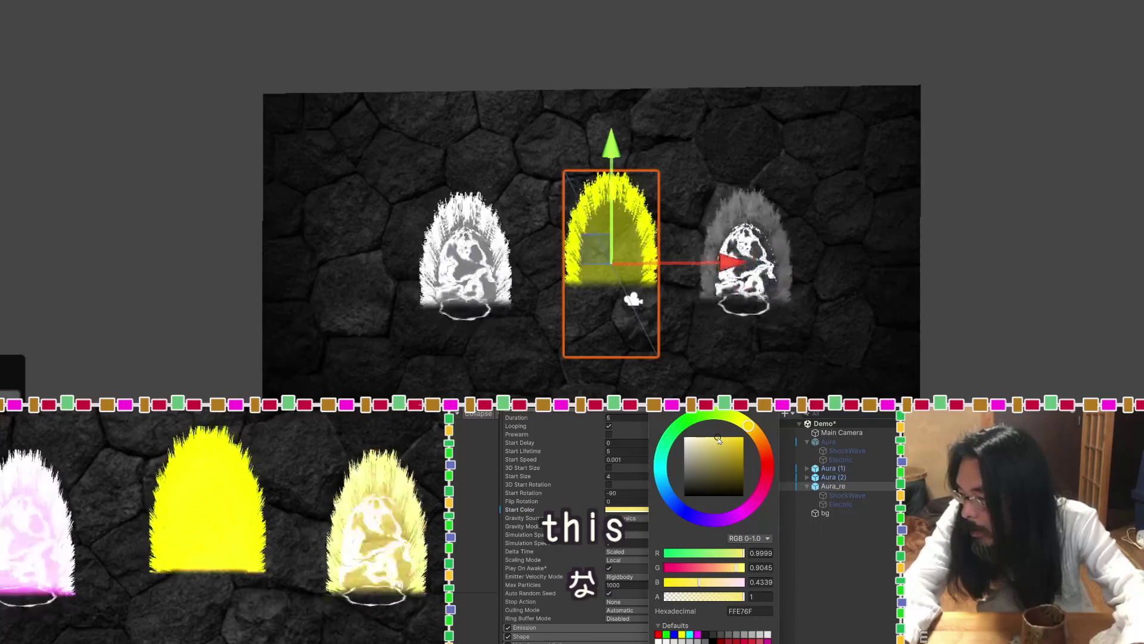
pyautogui.press('Return')
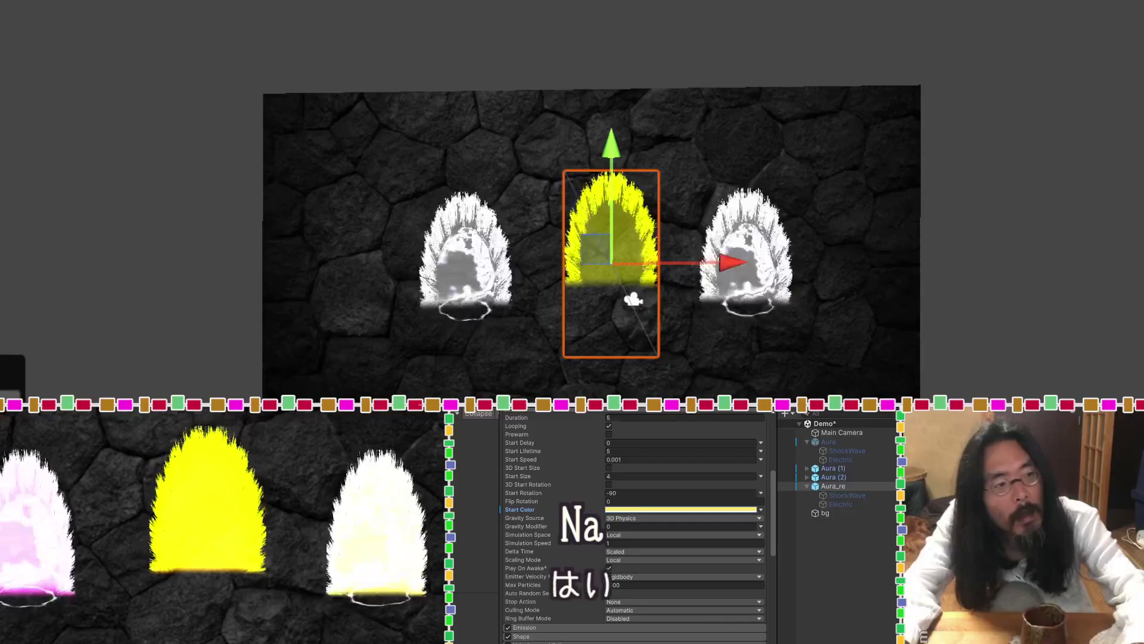
pyautogui.click(630, 510)
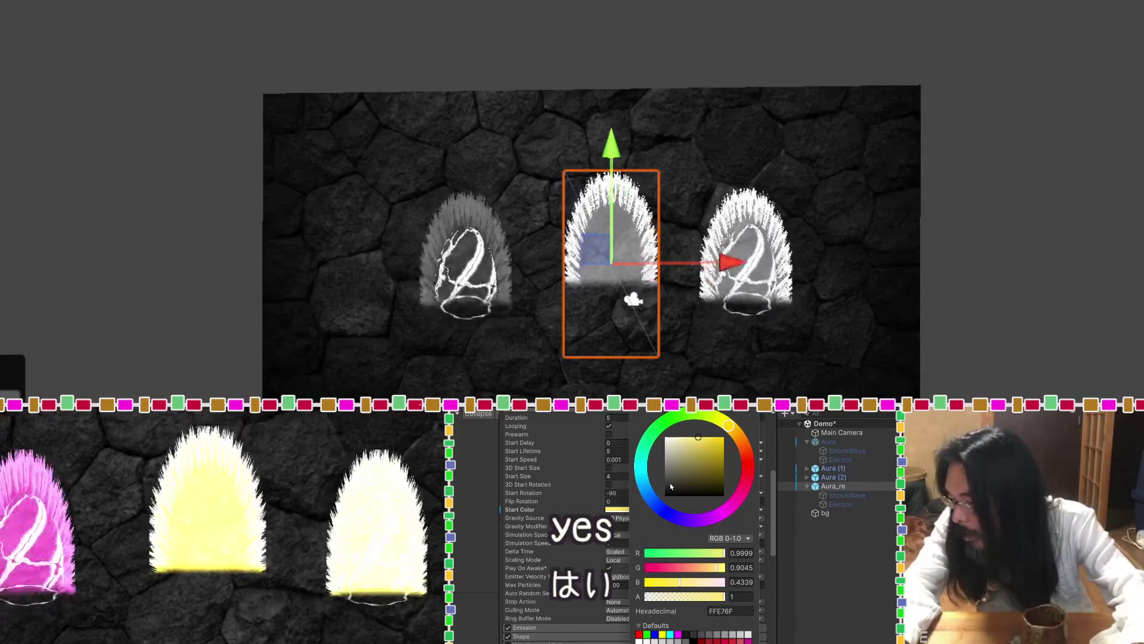
pyautogui.press('Return')
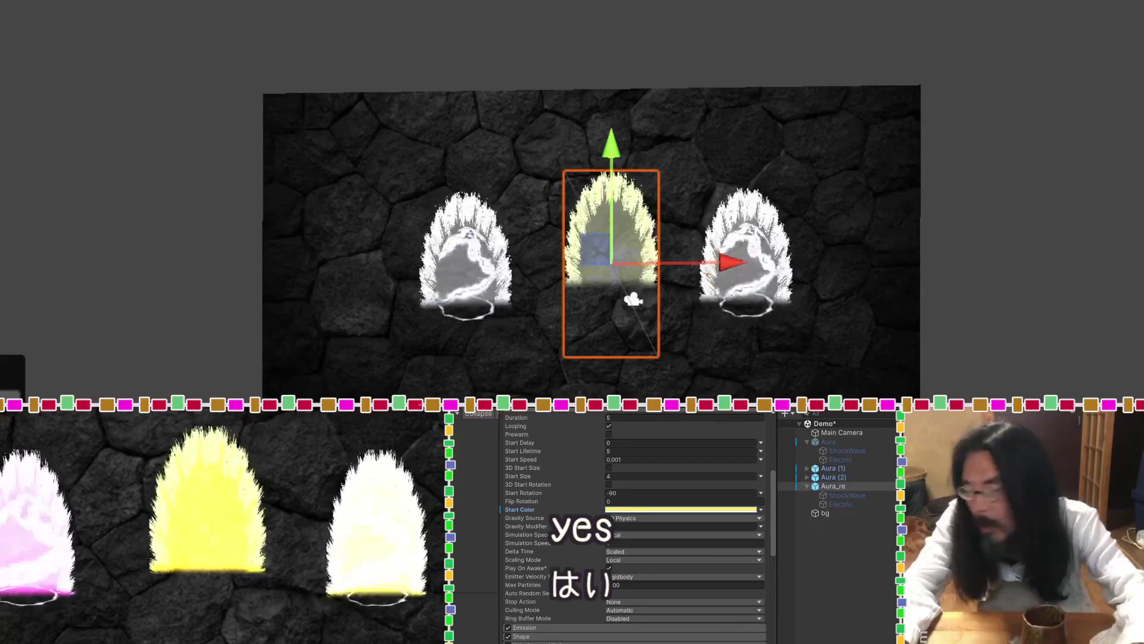
pyautogui.scroll(-2, 551, 544)
pyautogui.scroll(-5, 551, 544)
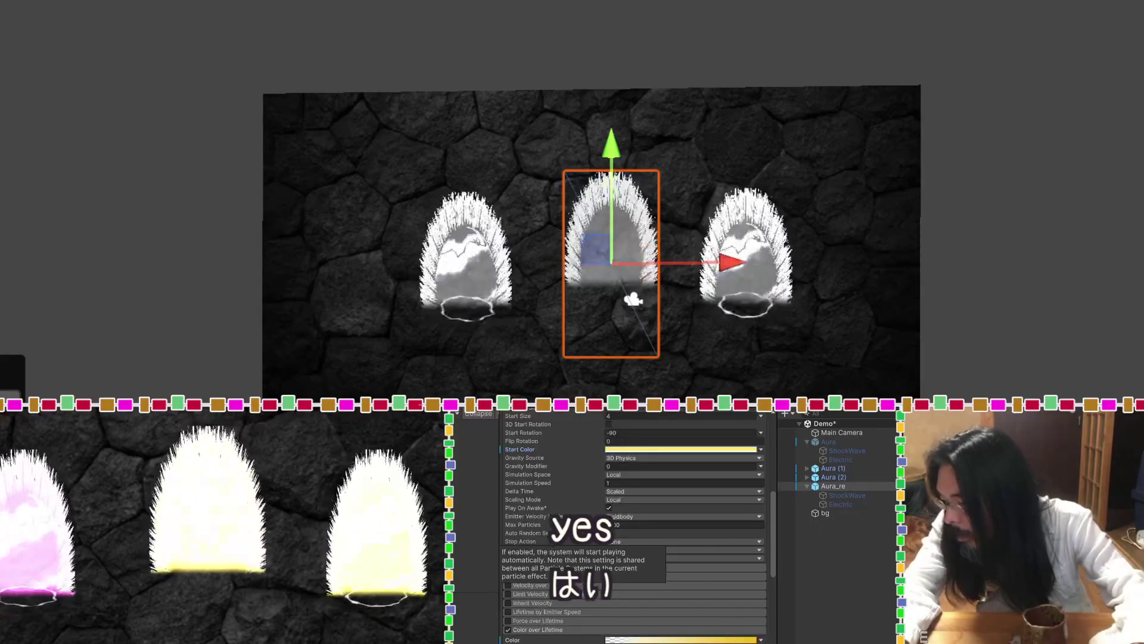
# Expand Color over Lifetime, then inspect Aura_re's ShockWave and Electric children.
pyautogui.click(674, 570)
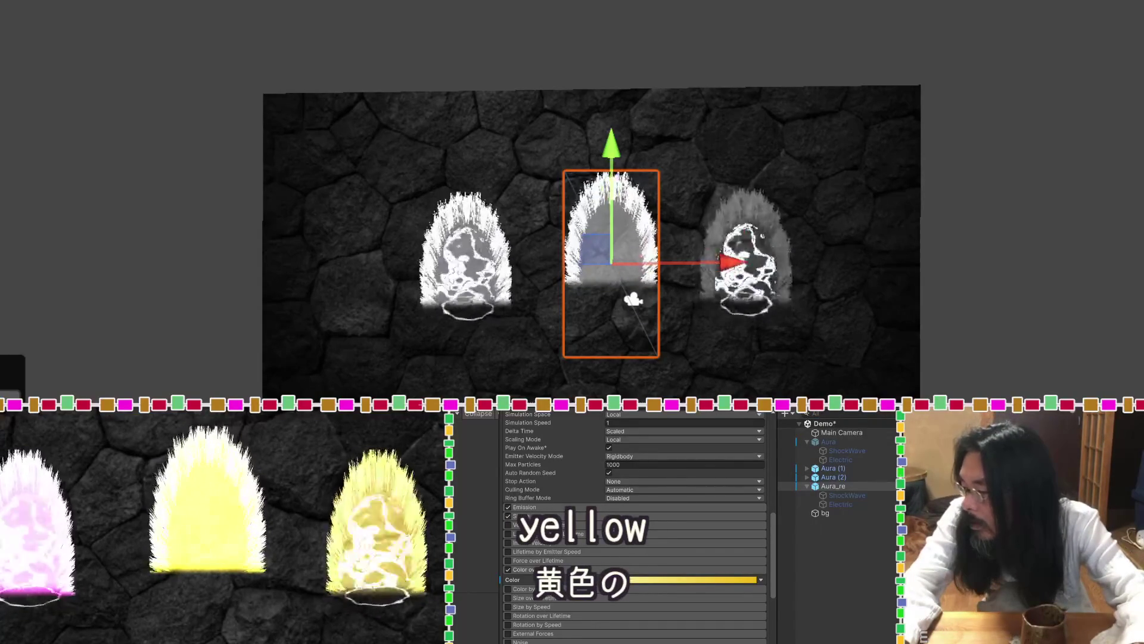
pyautogui.click(858, 497)
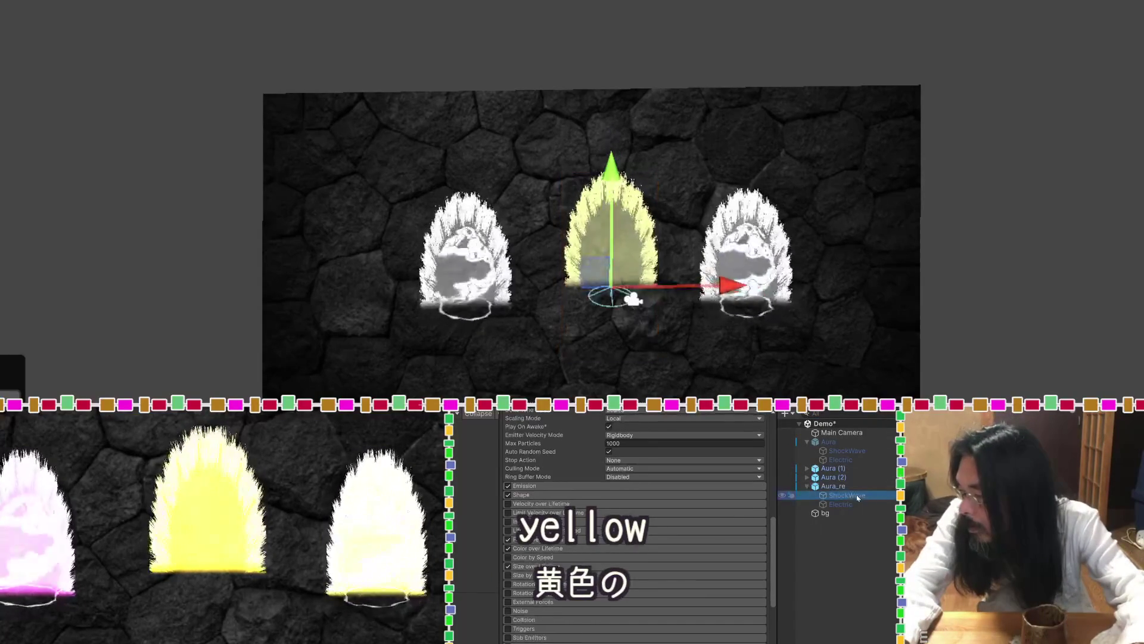
pyautogui.scroll(5, 578, 463)
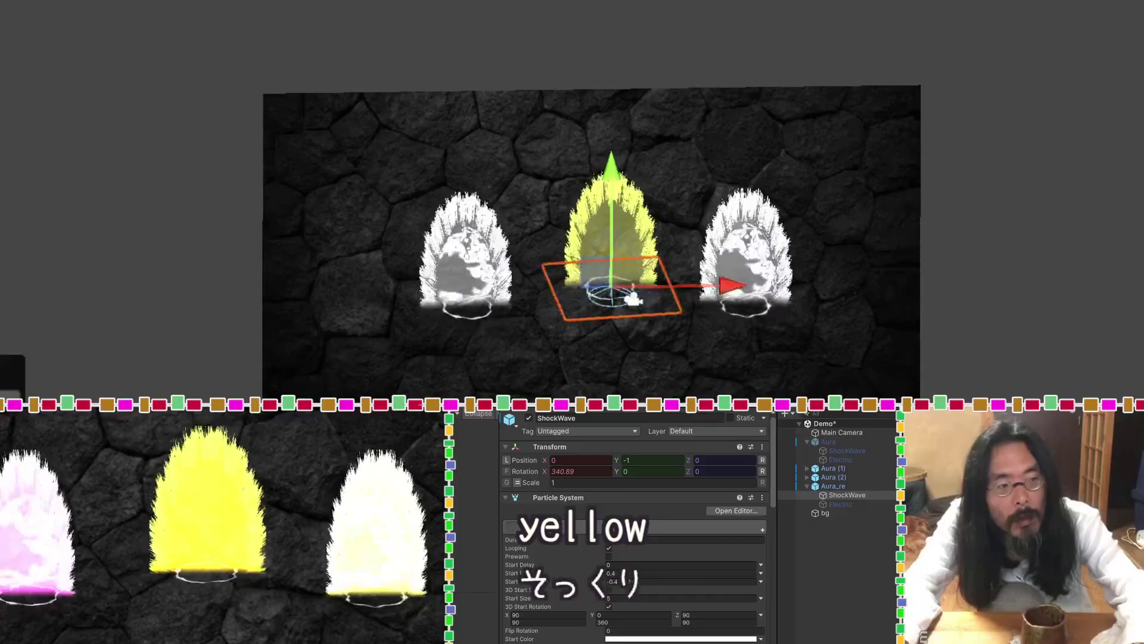
pyautogui.click(816, 506)
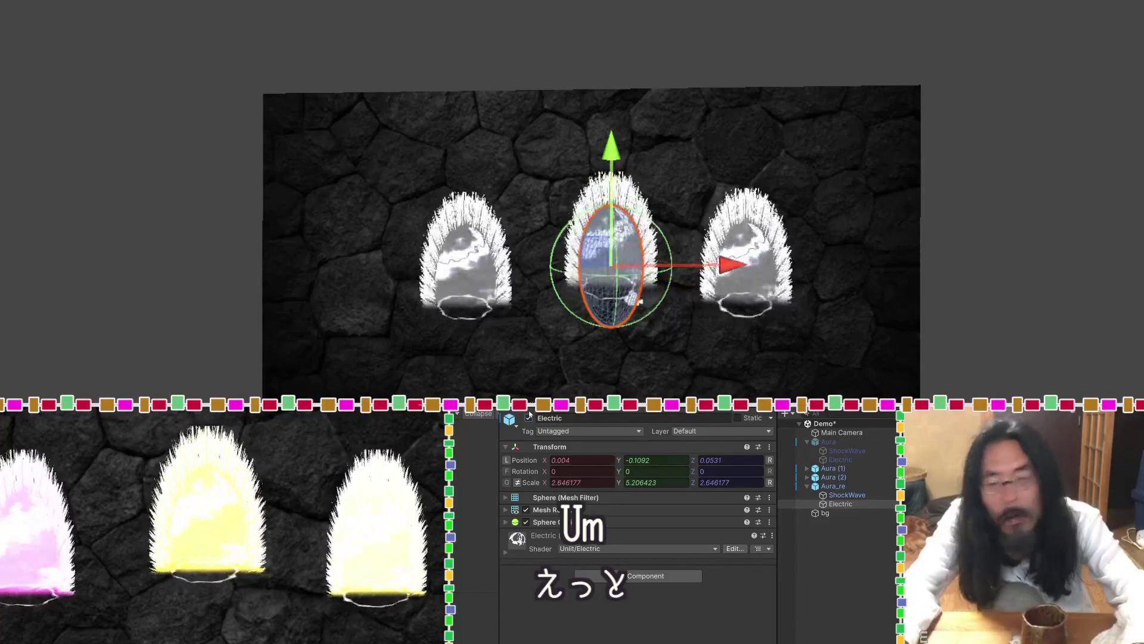
# Reselect Aura_re and orbit the Scene view to see the aura against the wall.
pyautogui.click(868, 487)
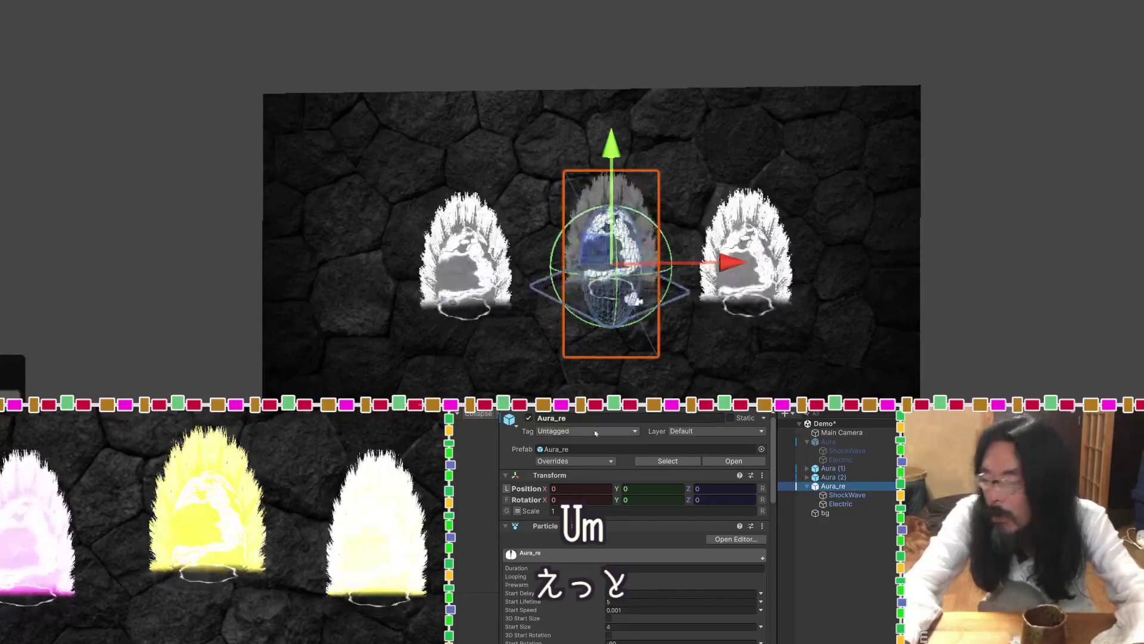
pyautogui.scroll(-2, 581, 554)
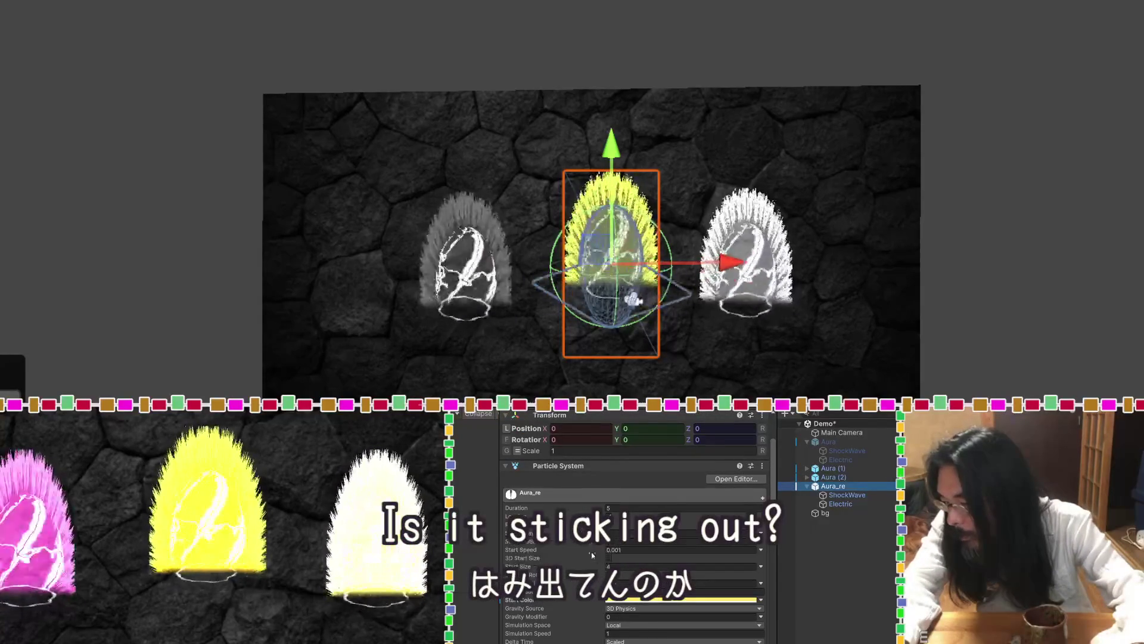
pyautogui.scroll(-2, 579, 547)
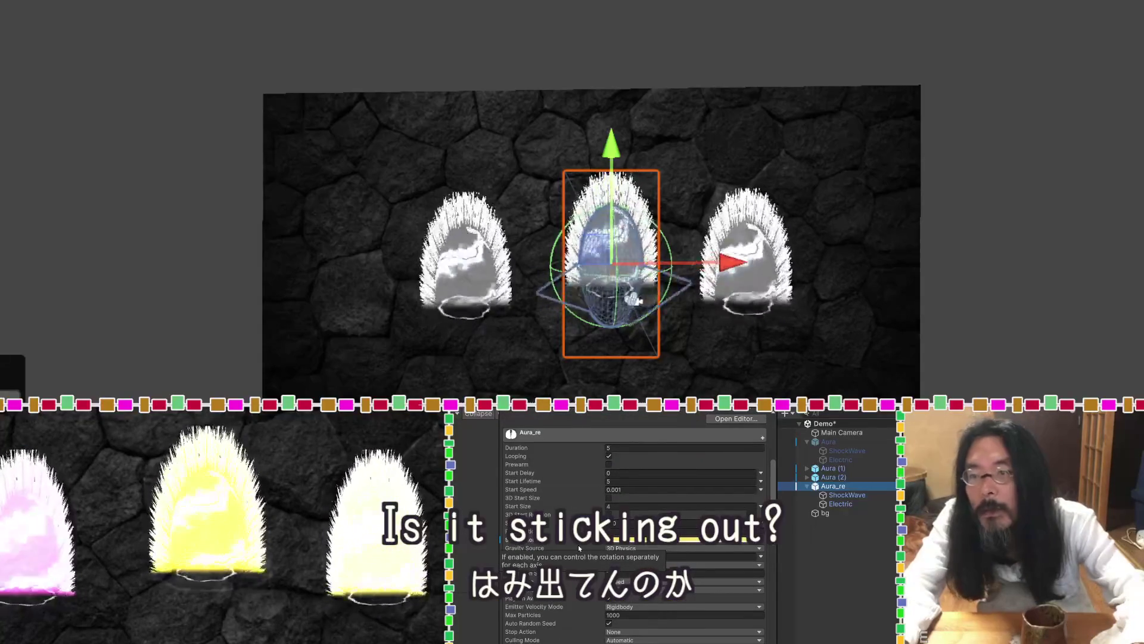
pyautogui.moveTo(524, 256)
pyautogui.mouseDown()
pyautogui.moveTo(1031, 205)
pyautogui.moveTo(999, 100)
pyautogui.moveTo(739, 390)
pyautogui.mouseUp()
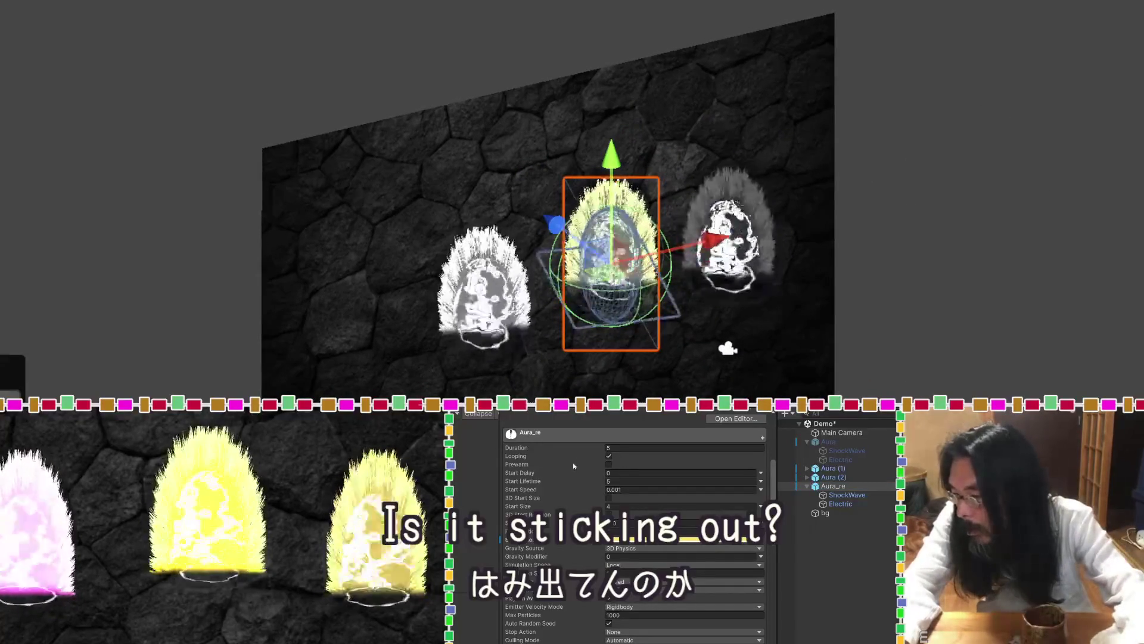
pyautogui.scroll(-10, 581, 470)
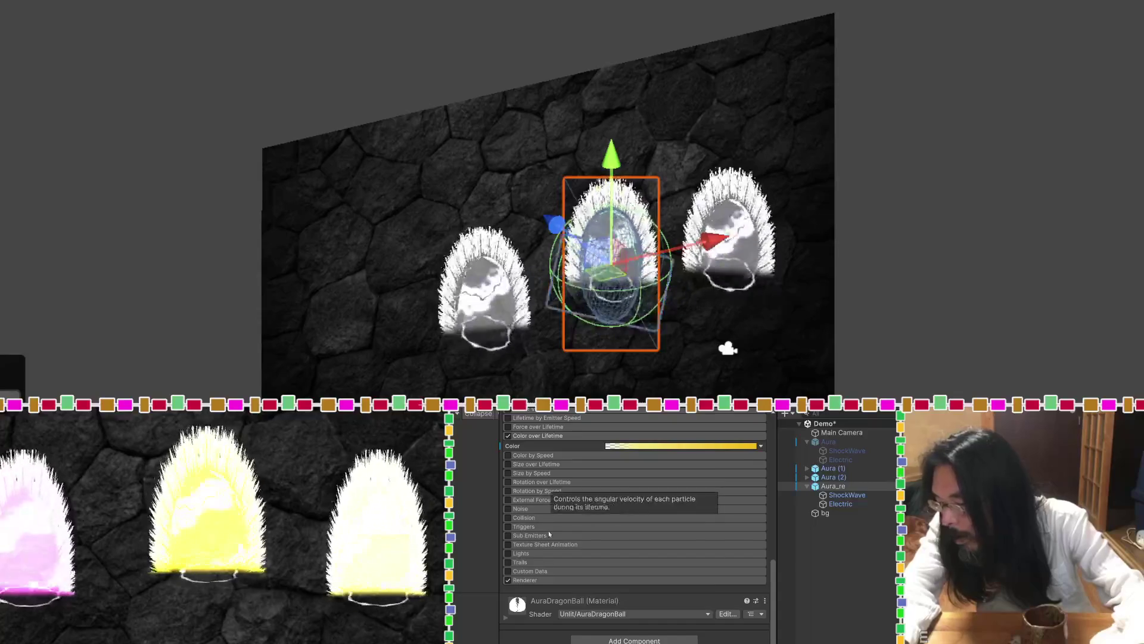
# Expand the Renderer module and set the Stretched Billboard Length Scale to 2.
pyautogui.click(548, 578)
pyautogui.scroll(-4, 560, 525)
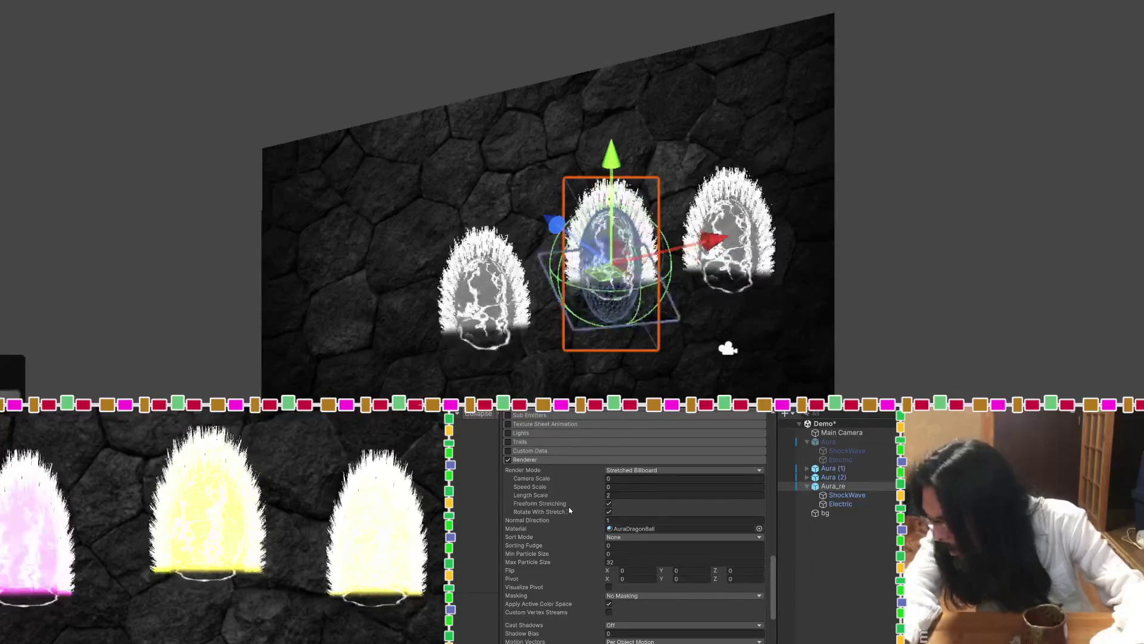
pyautogui.click(618, 497)
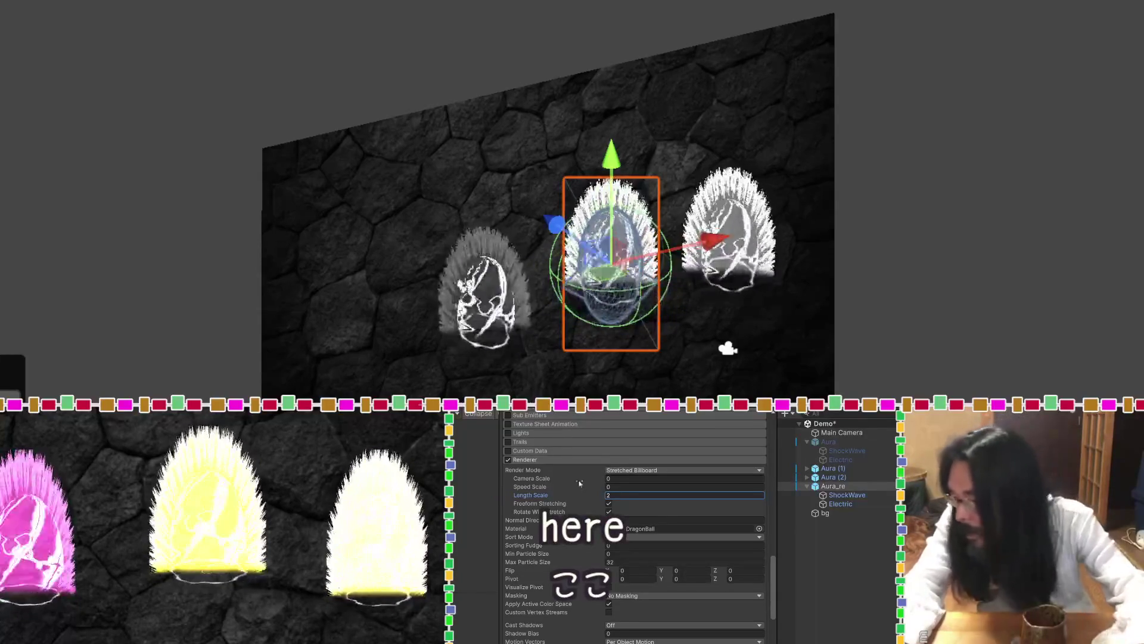
# Try scaling Aura_re up to about 2.01, then undo back to scale 1.
pyautogui.scroll(5, 539, 513)
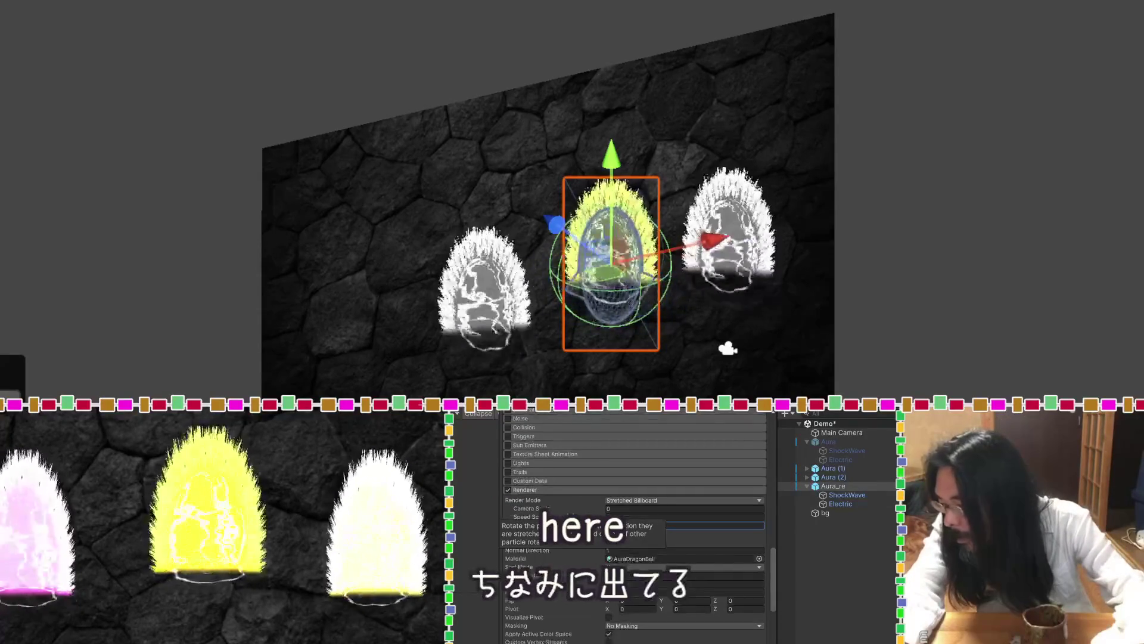
pyautogui.scroll(10, 542, 512)
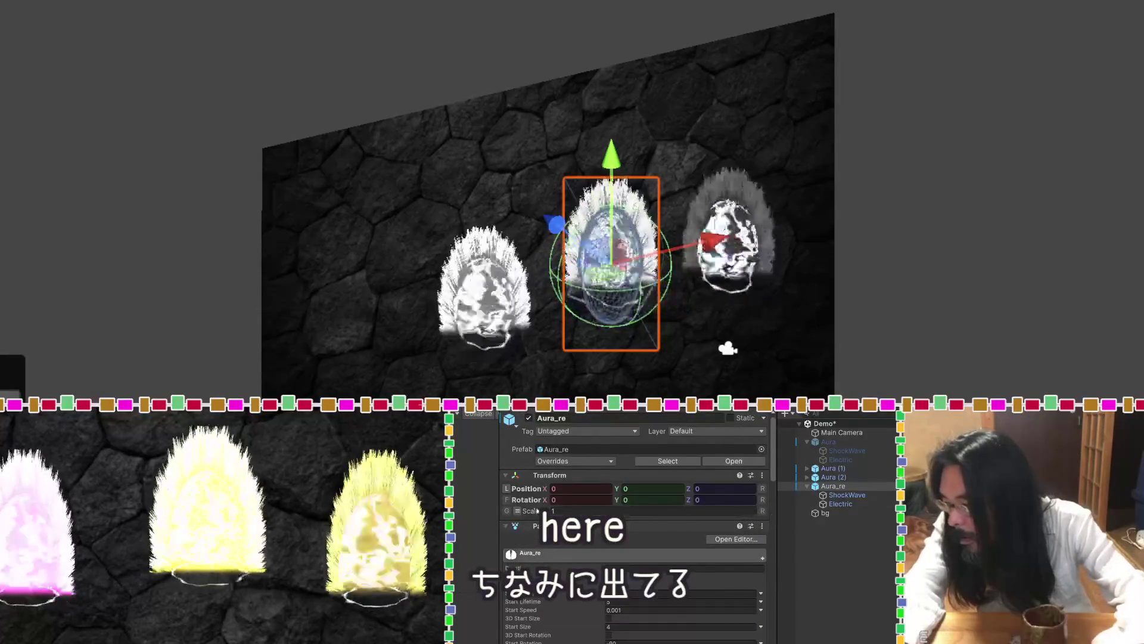
pyautogui.moveTo(547, 512); pyautogui.dragTo(561, 511)
pyautogui.hotkey('ctrl', 'z')
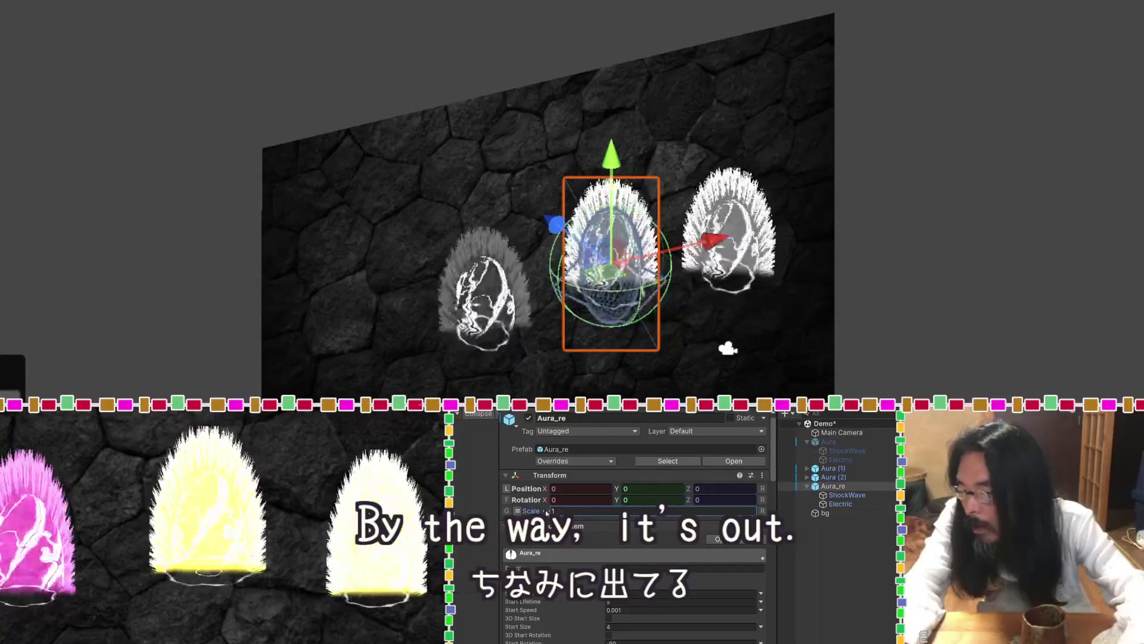
# Try a slightly smaller Aura_re scale of 0.98, then revert the transform scale to 1.
pyautogui.moveTo(548, 512); pyautogui.dragTo(544, 512)
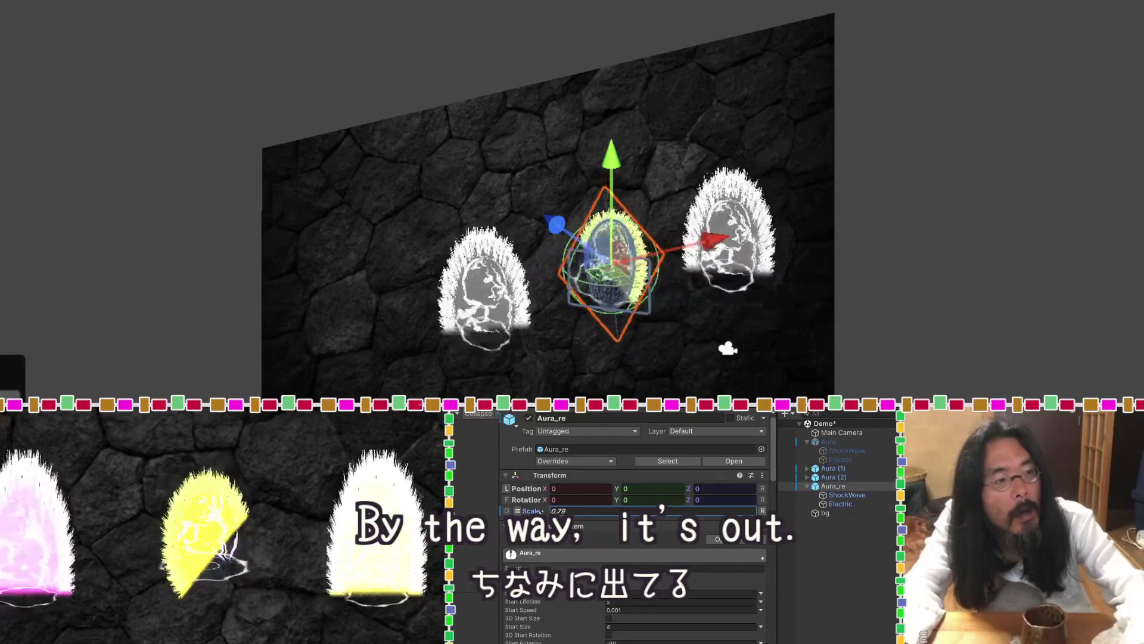
pyautogui.hotkey('ctrl', 'z')
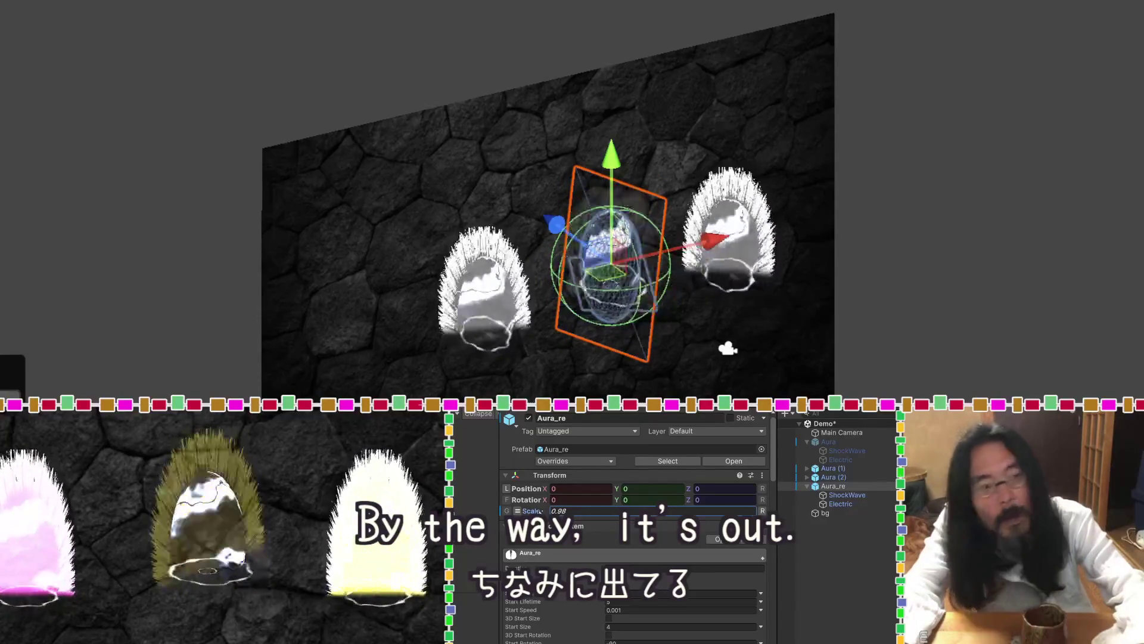
pyautogui.press('Return')
pyautogui.moveTo(749, 300)
pyautogui.mouseDown()
pyautogui.moveTo(205, 306)
pyautogui.moveTo(180, 254)
pyautogui.mouseUp()
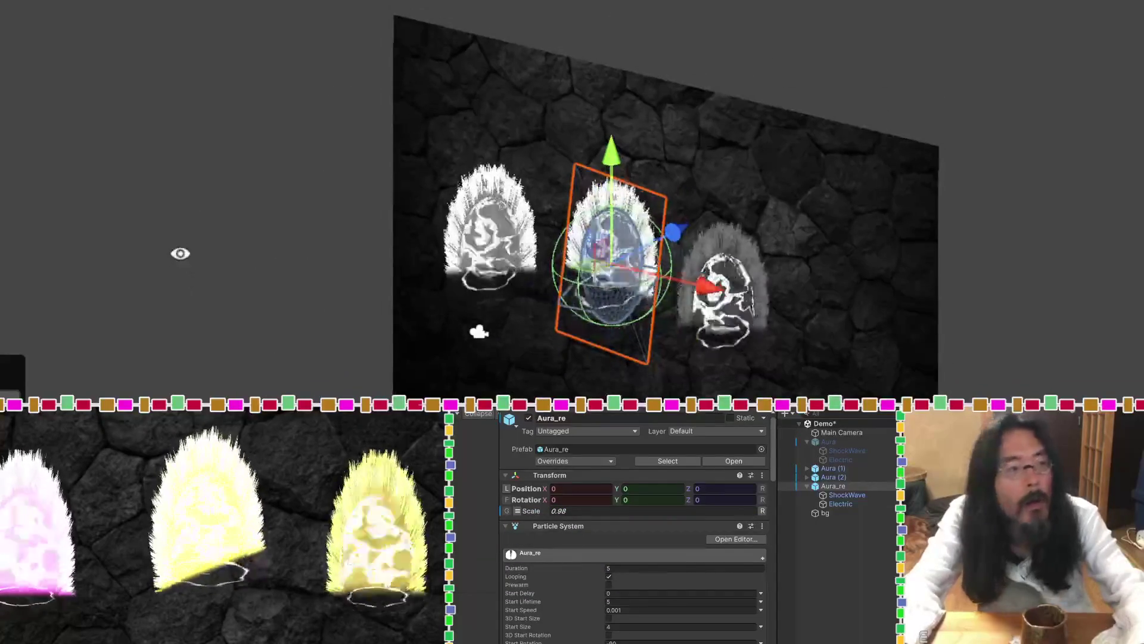
pyautogui.hotkey('ctrl', 'z')
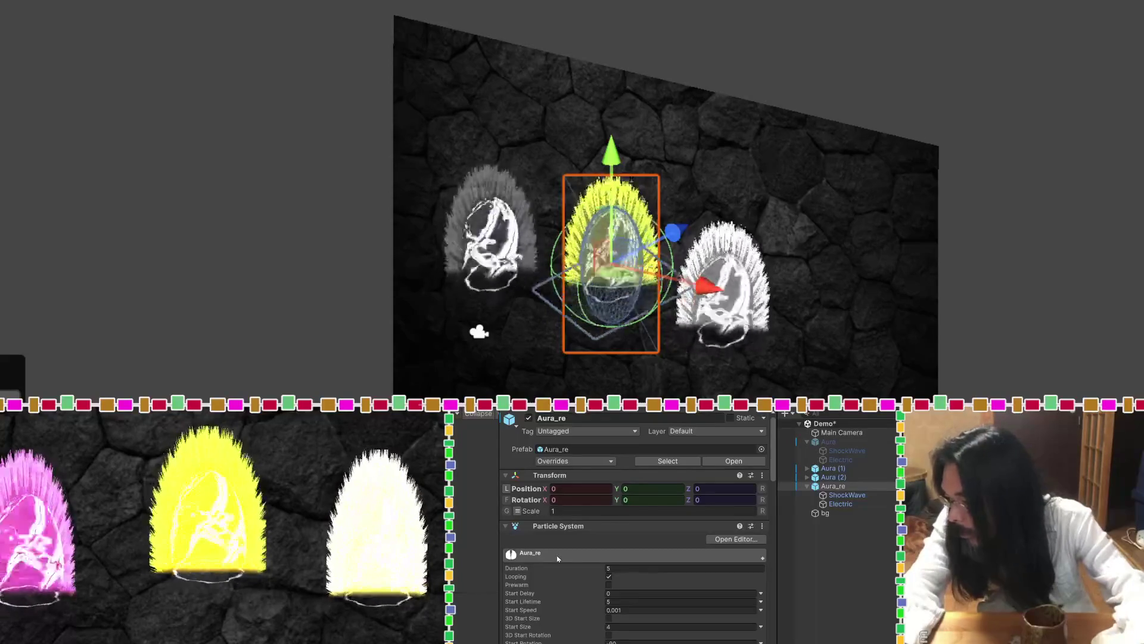
pyautogui.scroll(-3, 557, 558)
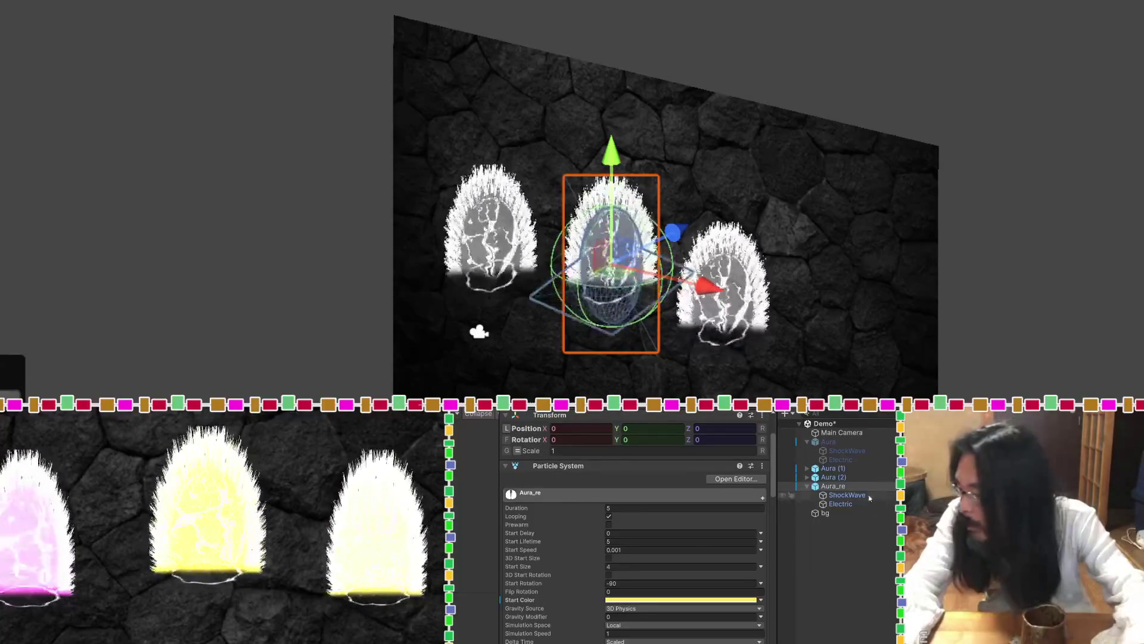
pyautogui.click(847, 495)
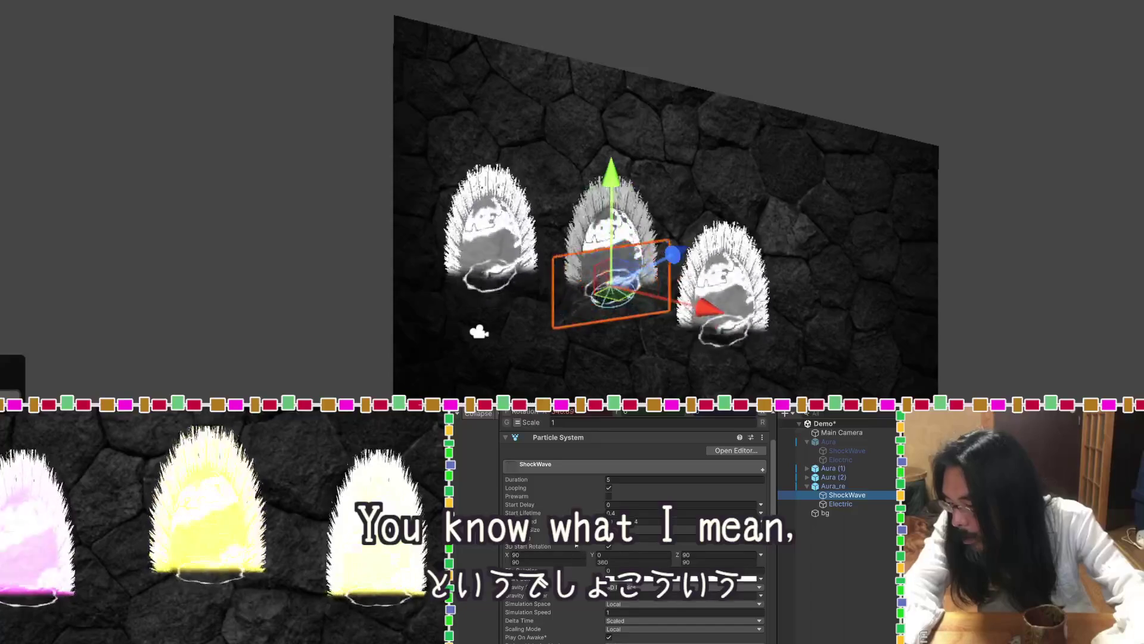
pyautogui.click(656, 537)
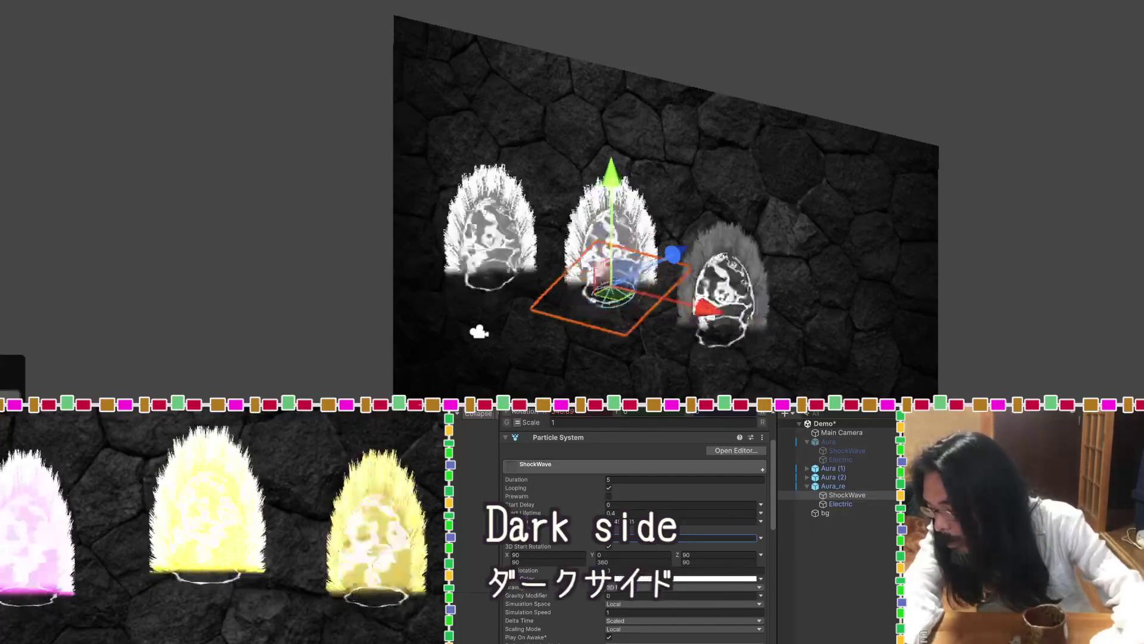
pyautogui.scroll(-5, 634, 524)
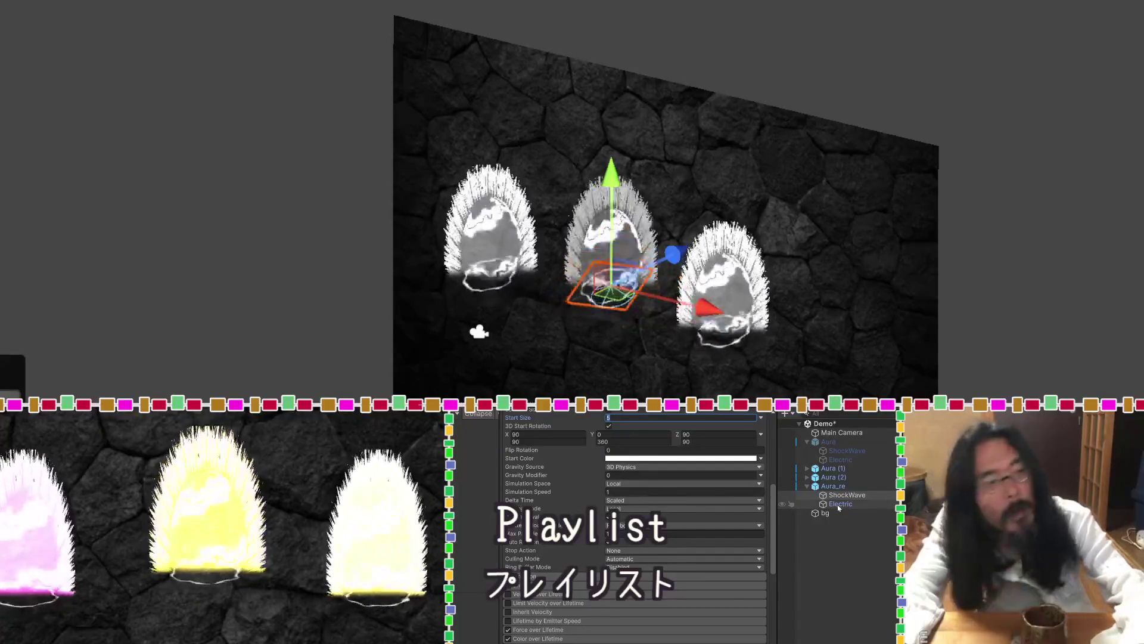
pyautogui.click(833, 487)
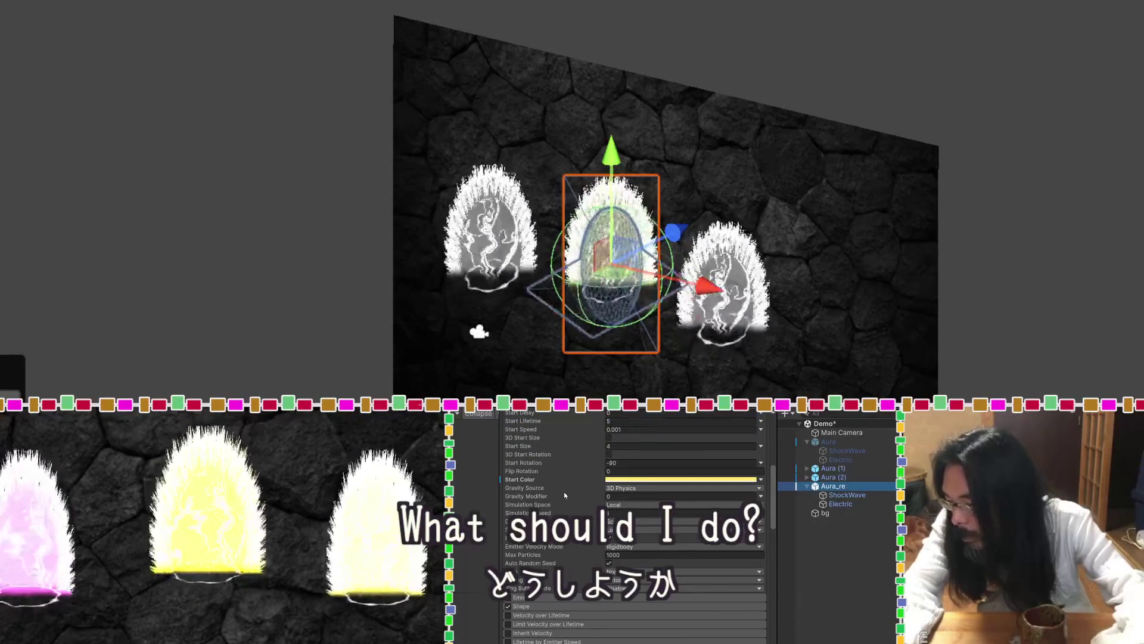
pyautogui.scroll(-3, 565, 496)
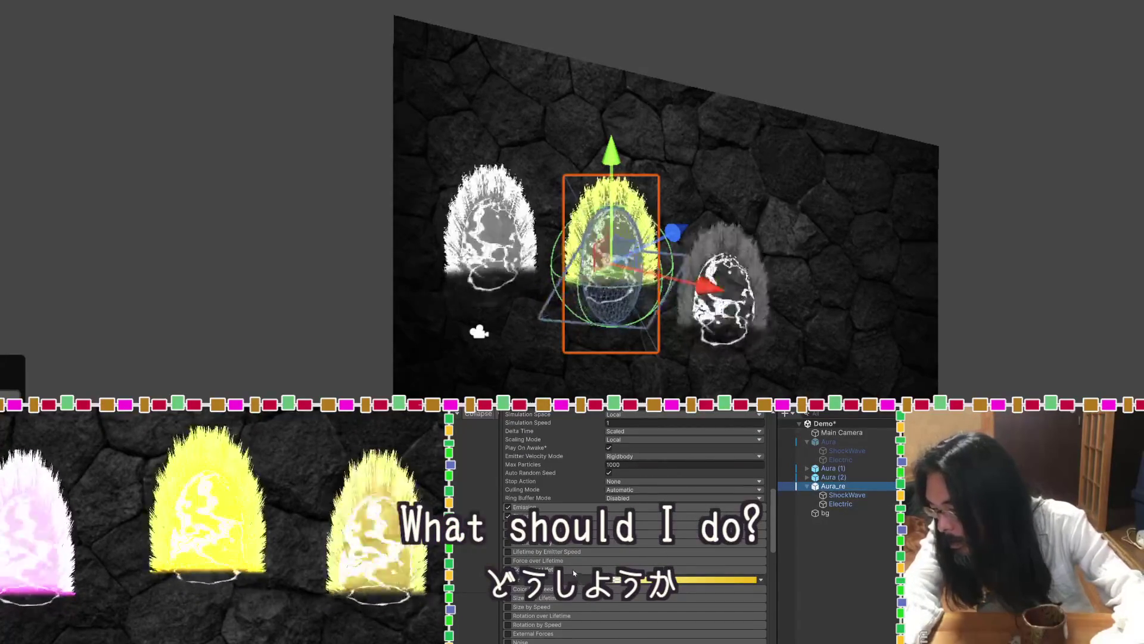
# In the Shape module, set Radius Thickness to 0.91 and keep Arc at 360.
pyautogui.click(559, 516)
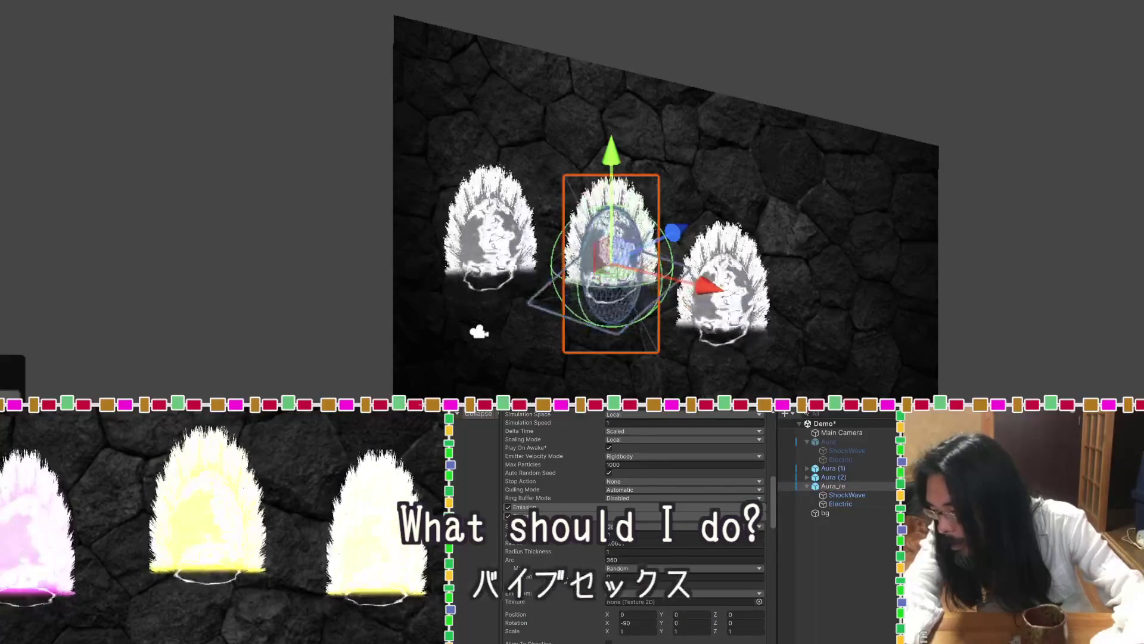
pyautogui.moveTo(578, 550); pyautogui.dragTo(575, 553)
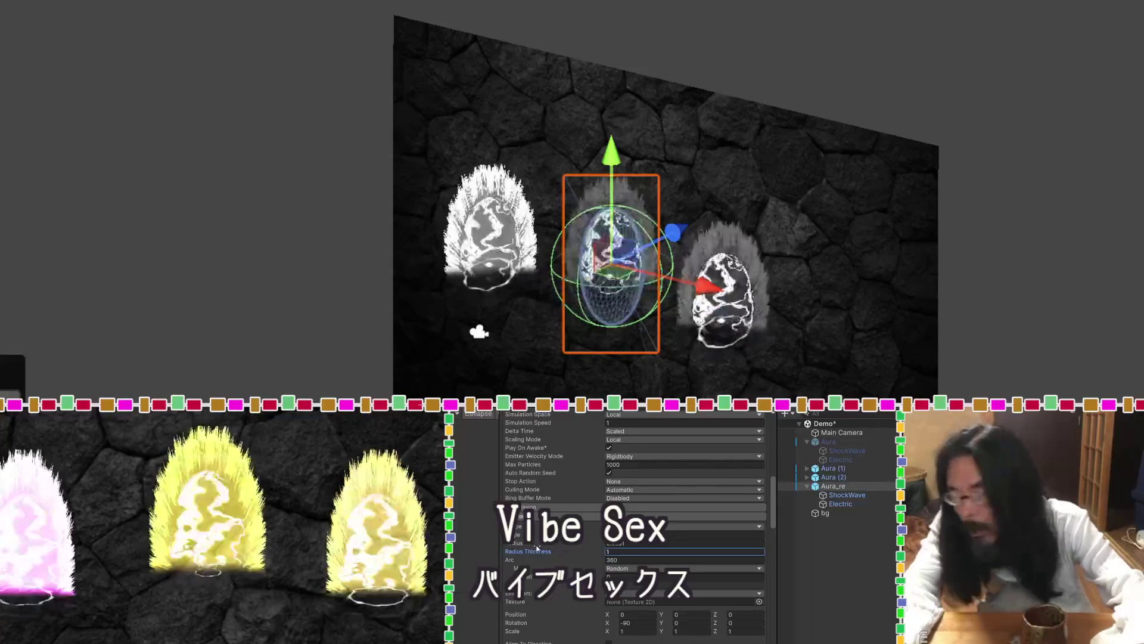
pyautogui.moveTo(578, 560); pyautogui.dragTo(571, 560)
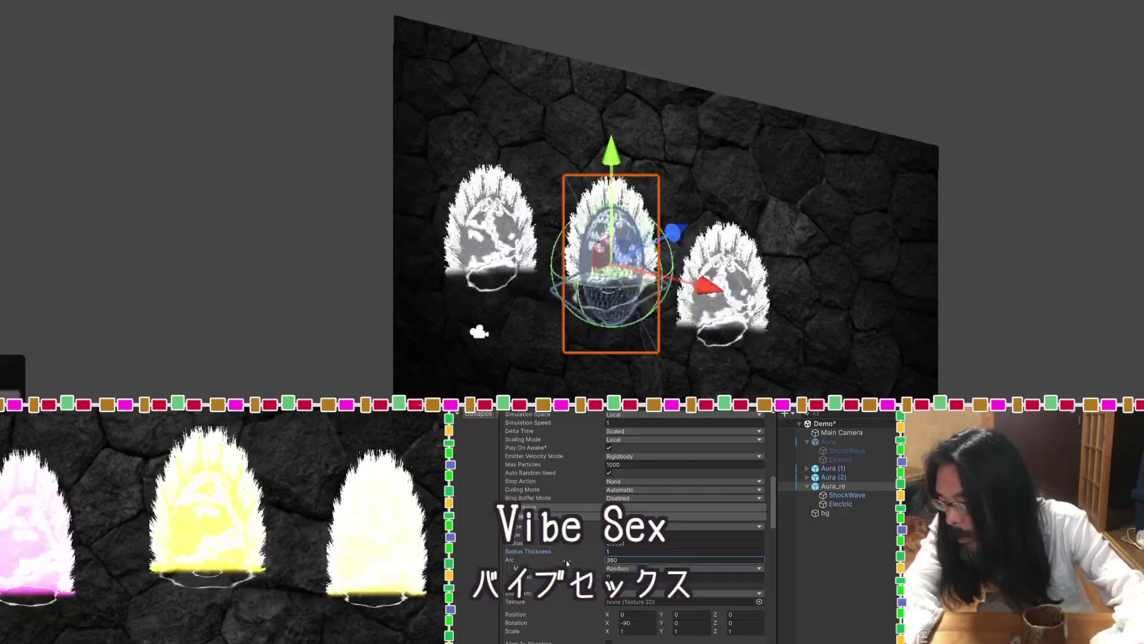
pyautogui.write('360')
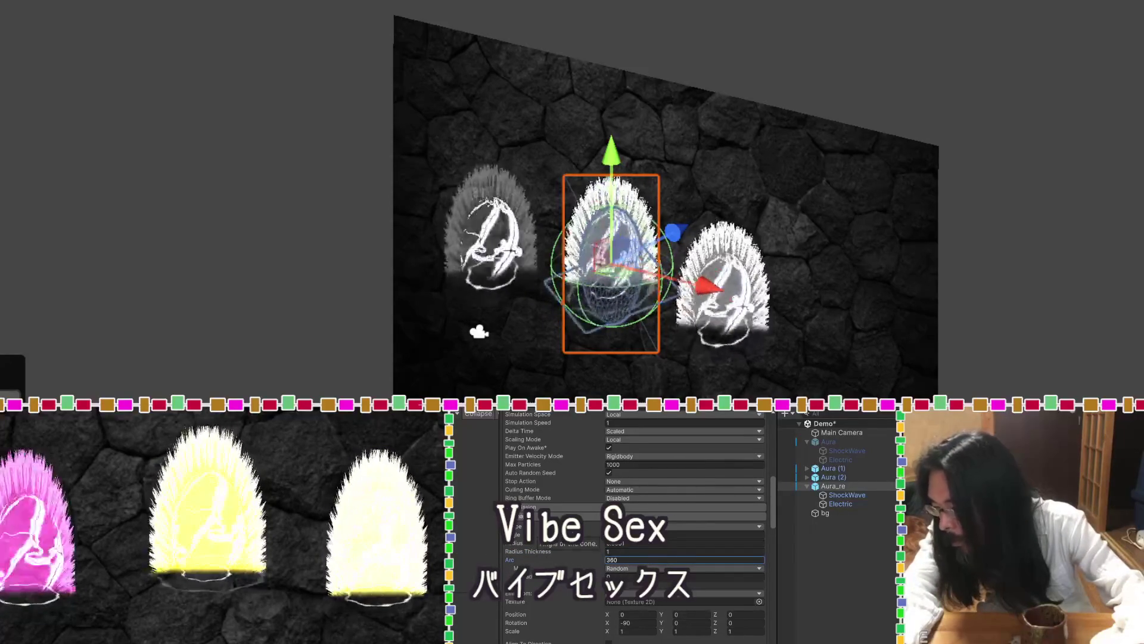
# Set the Renderer Length Scale to 2.3 and nudge it slightly longer.
pyautogui.scroll(-10, 635, 525)
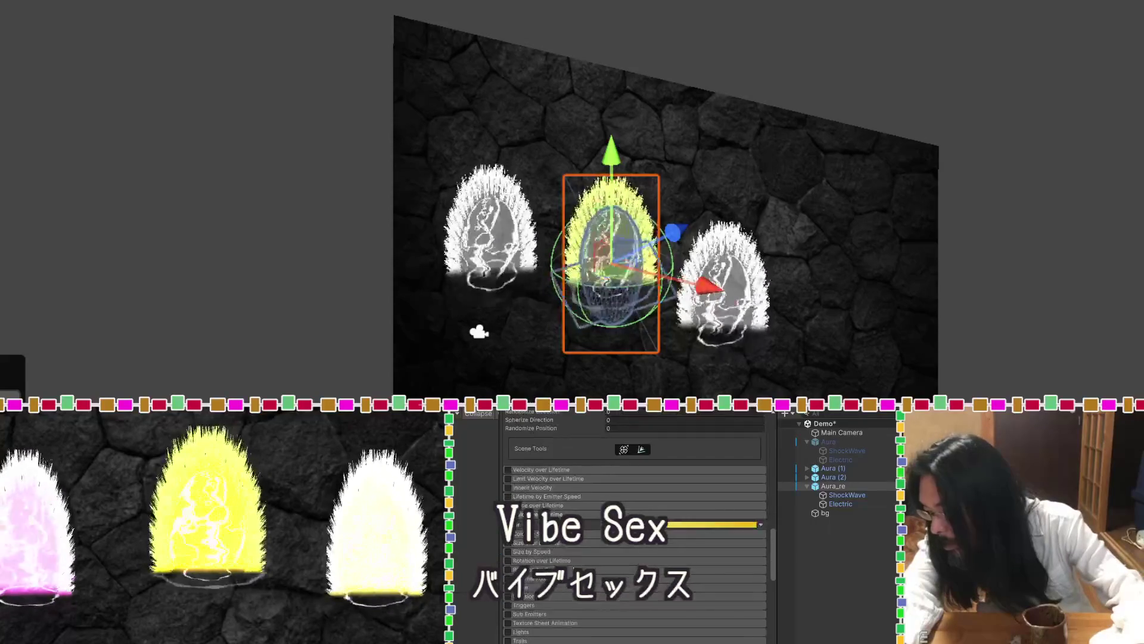
pyautogui.scroll(-5, 573, 562)
pyautogui.moveTo(571, 545); pyautogui.dragTo(568, 545)
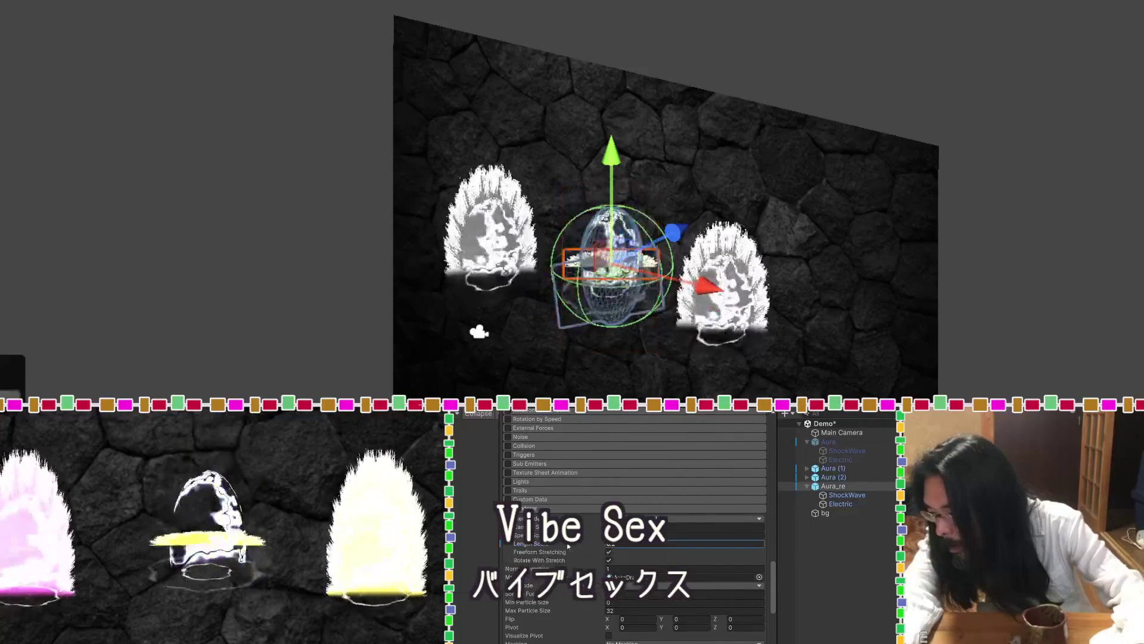
pyautogui.write('2.3')
pyautogui.moveTo(570, 546); pyautogui.dragTo(570, 544)
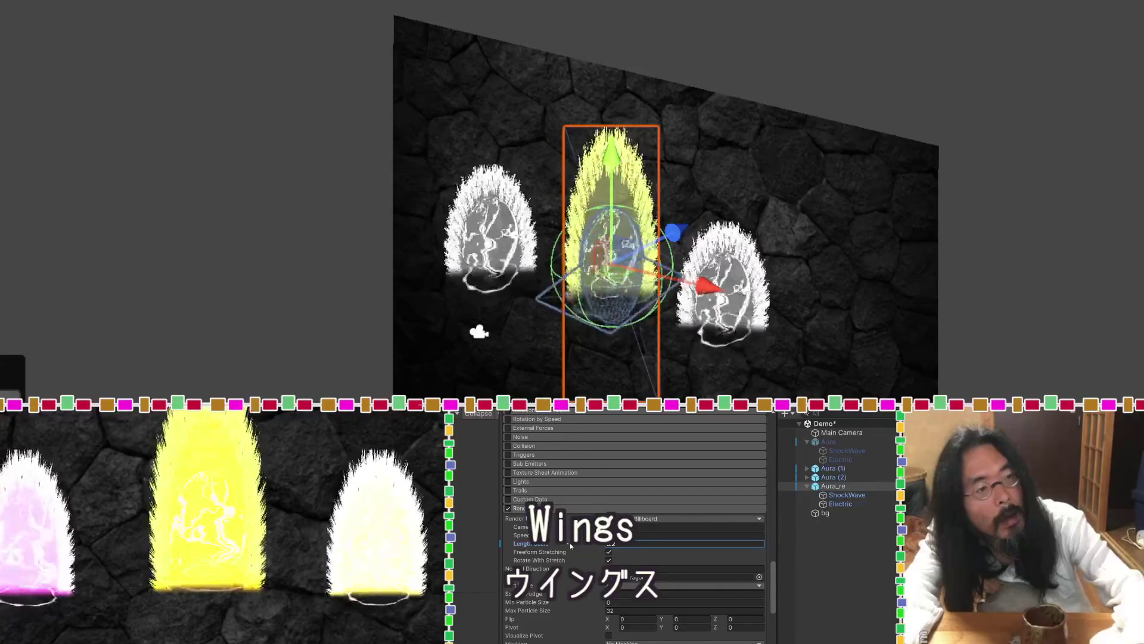
pyautogui.hotkey('ctrl', 'z')
pyautogui.moveTo(569, 546); pyautogui.dragTo(572, 545)
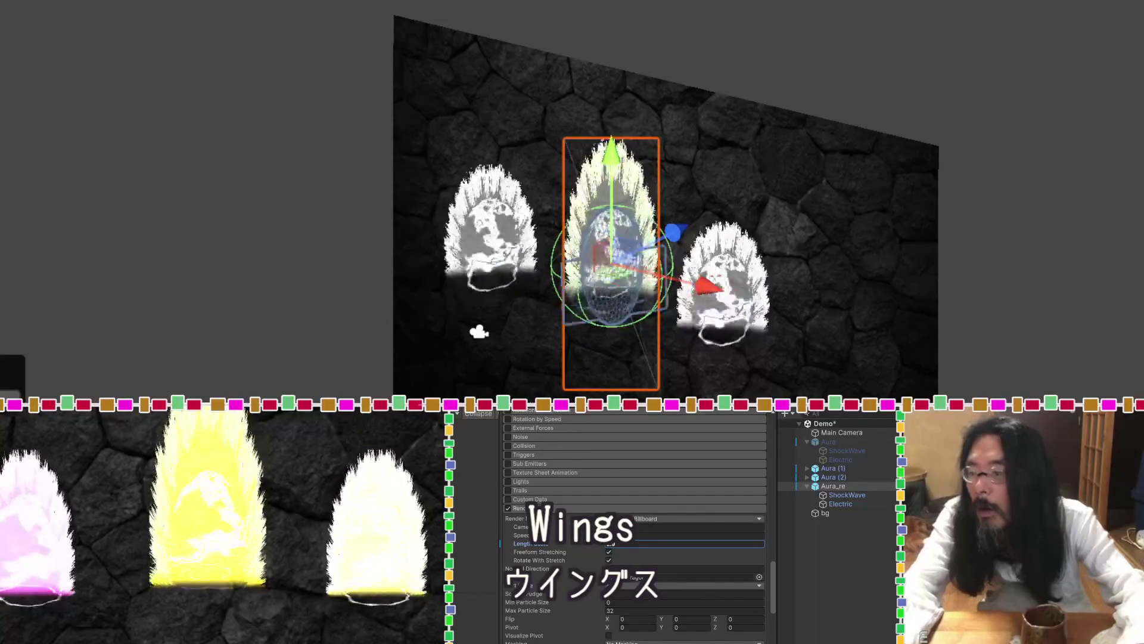
# Select the Main Camera and move it to reframe the Game view.
pyautogui.click(841, 432)
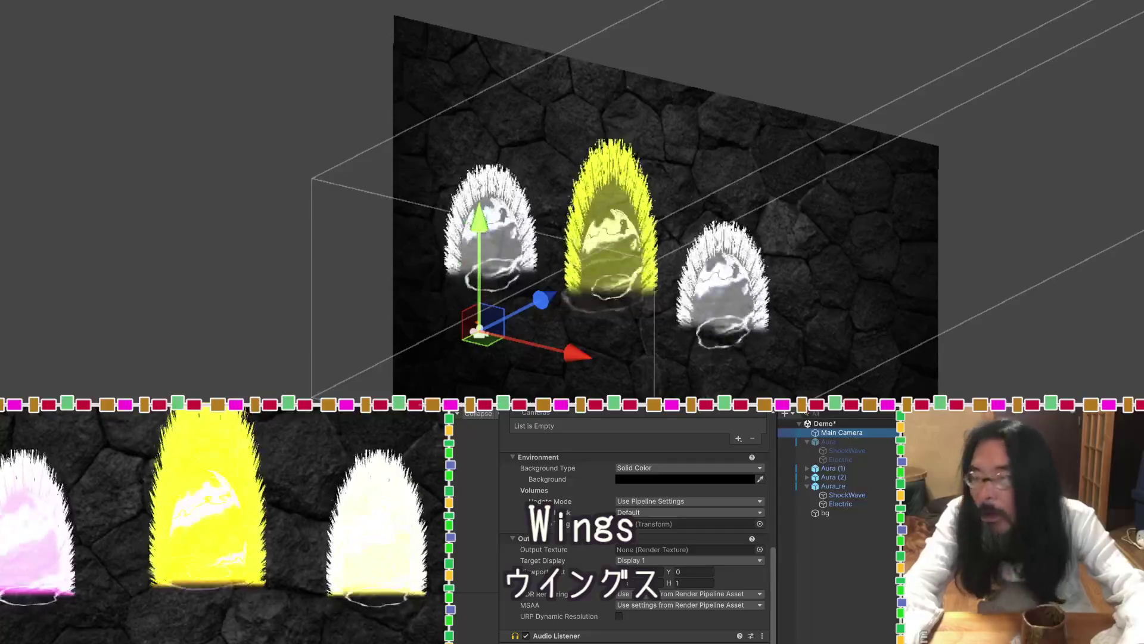
pyautogui.moveTo(539, 295); pyautogui.dragTo(487, 327)
pyautogui.moveTo(429, 260); pyautogui.dragTo(429, 231)
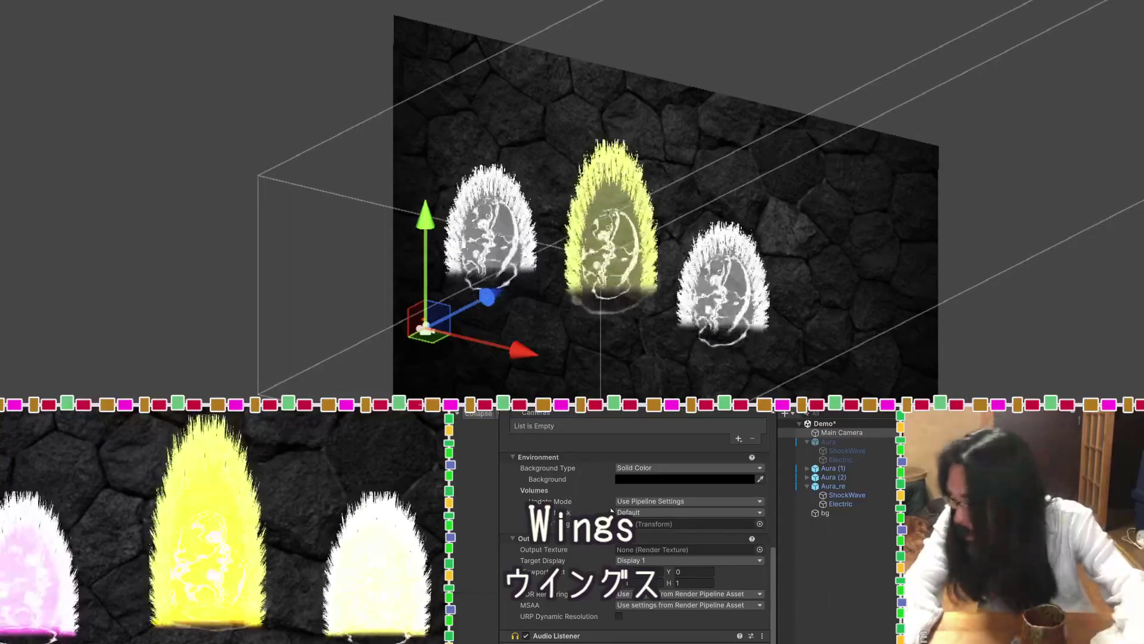
# Reselect Aura_re to review its particle settings, then select its ShockWave child.
pyautogui.click(833, 485)
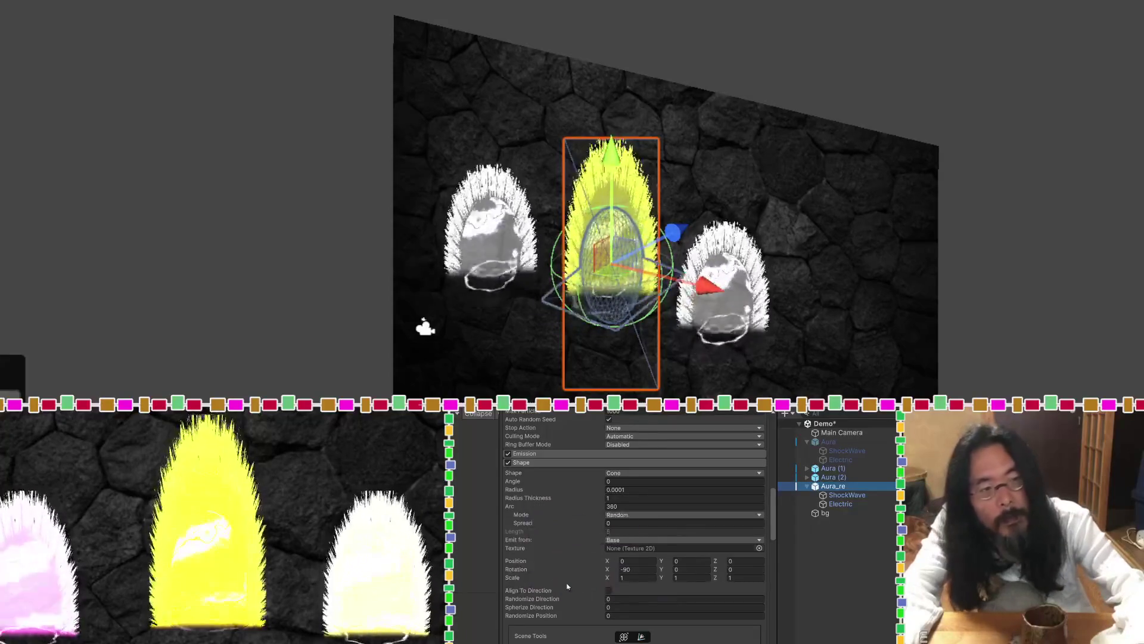
pyautogui.click(840, 432)
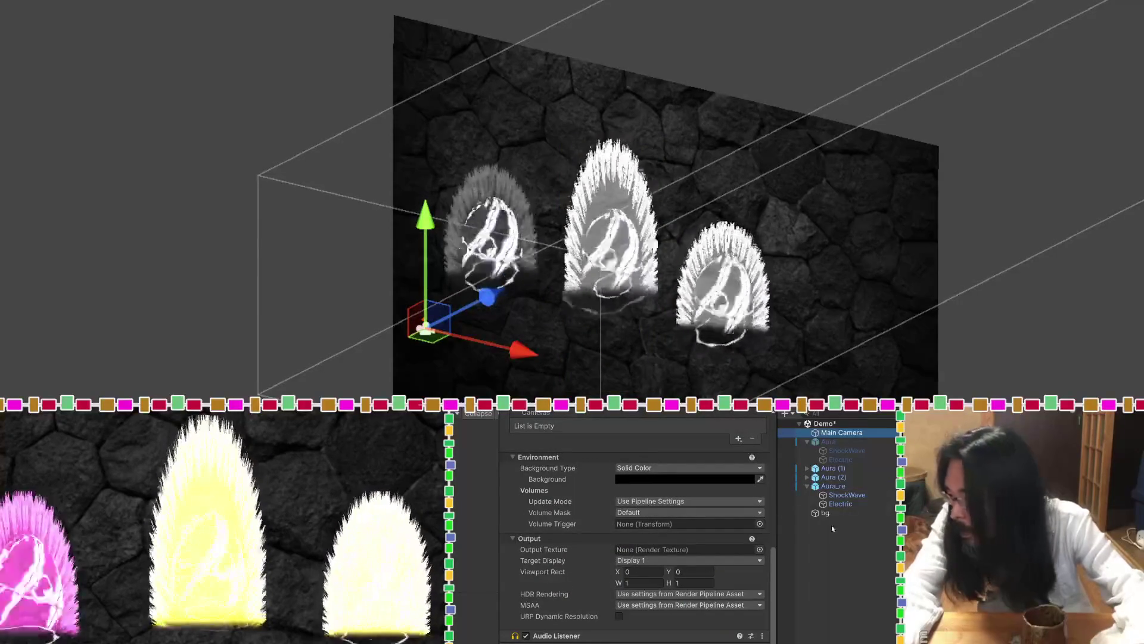
pyautogui.click(833, 486)
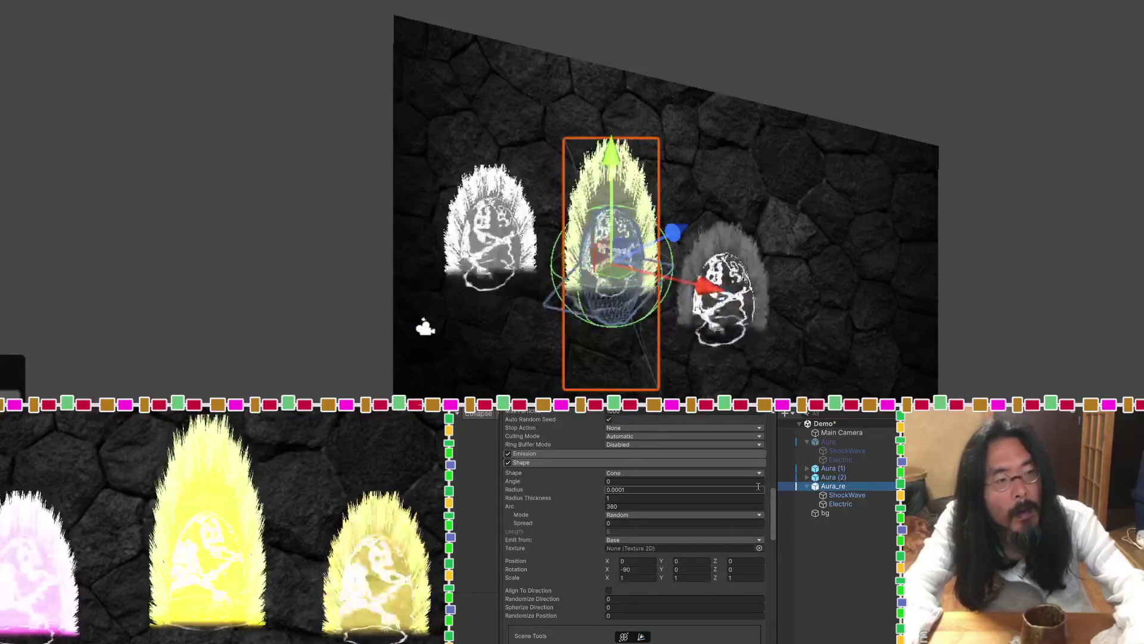
pyautogui.click(847, 566)
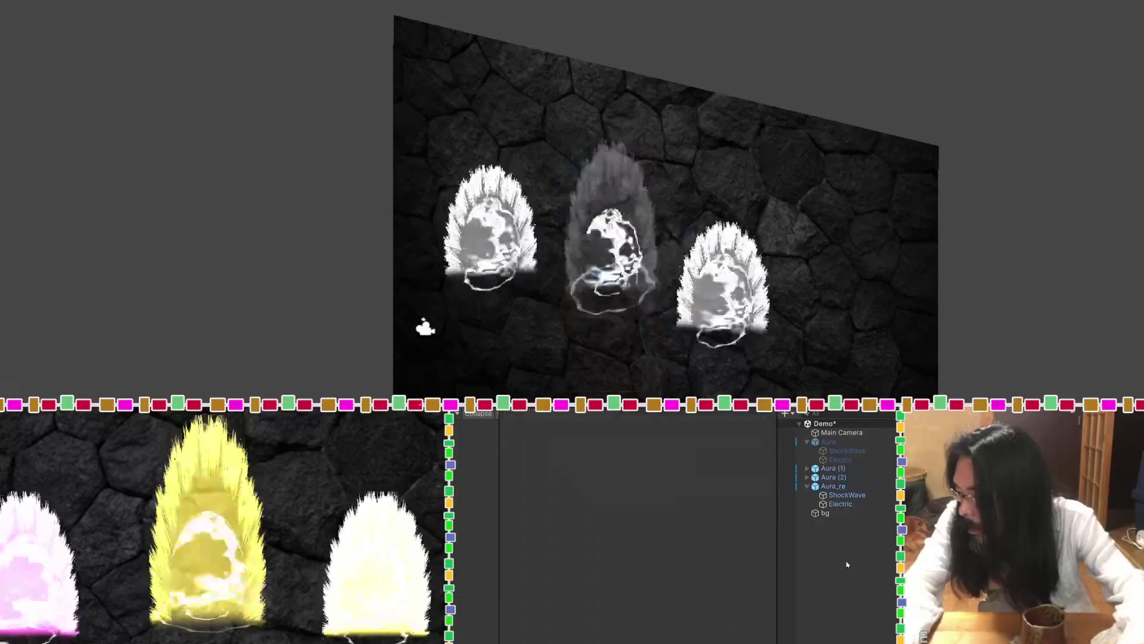
pyautogui.click(834, 486)
pyautogui.click(846, 554)
pyautogui.click(837, 487)
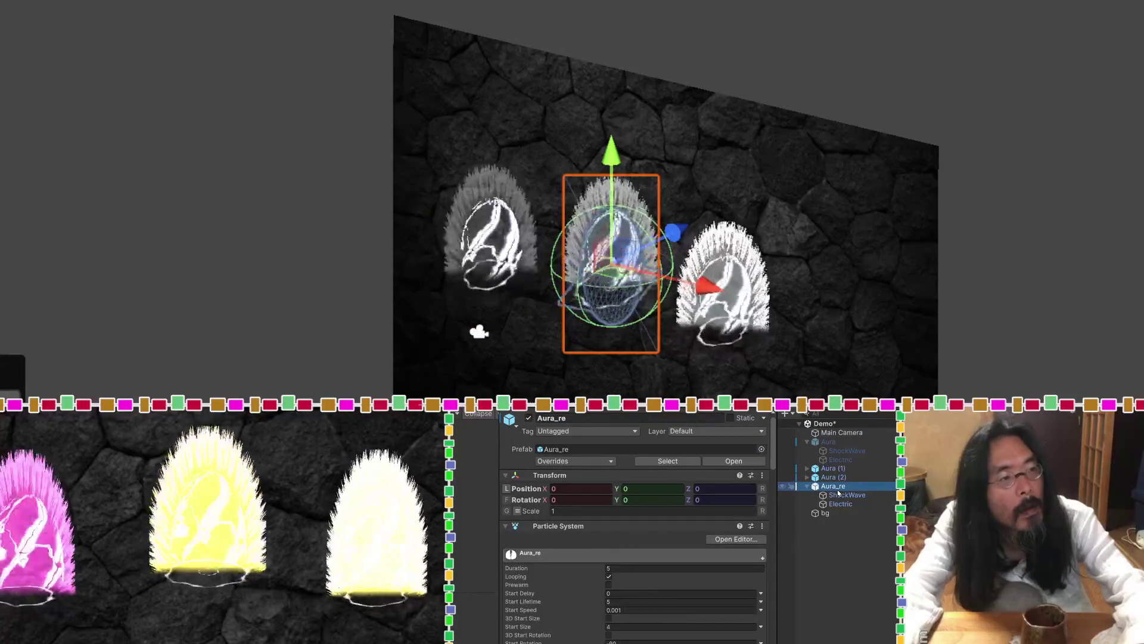
pyautogui.click(838, 494)
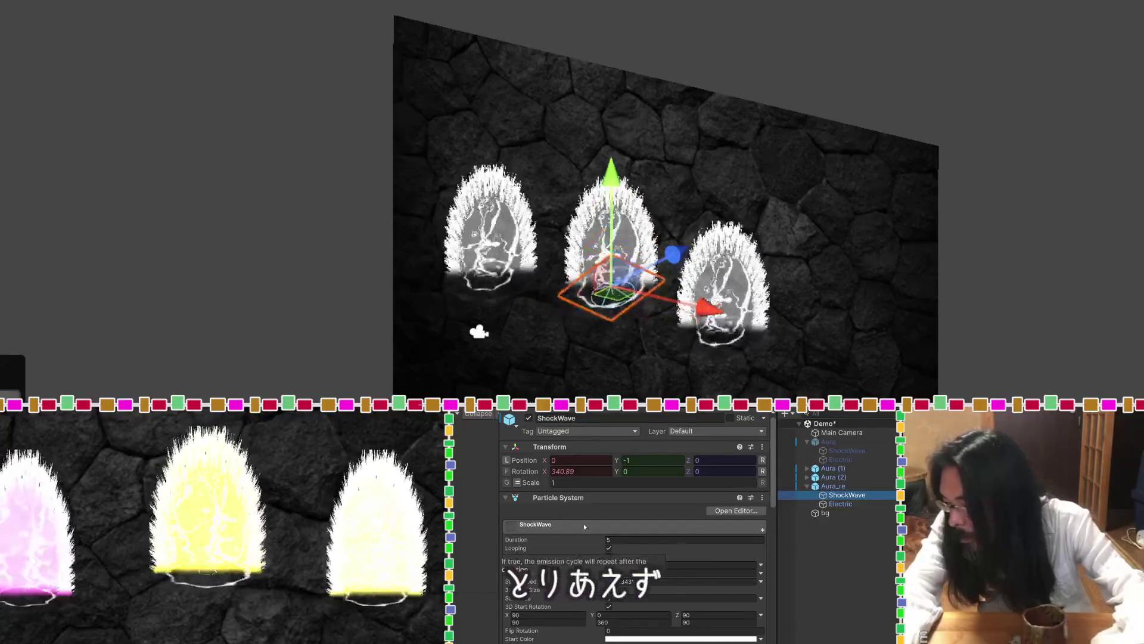
# Set the ShockWave transform scale to 1.5 and look through its particle modules.
pyautogui.click(552, 483)
pyautogui.write('1.5')
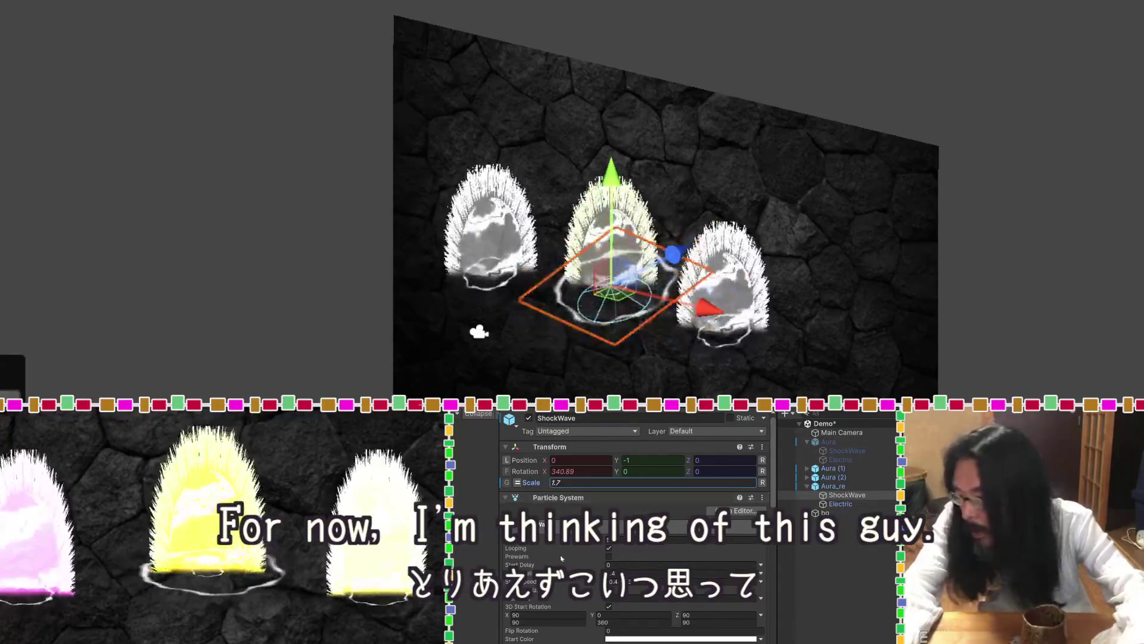
pyautogui.scroll(-5, 568, 560)
pyautogui.scroll(-3, 567, 560)
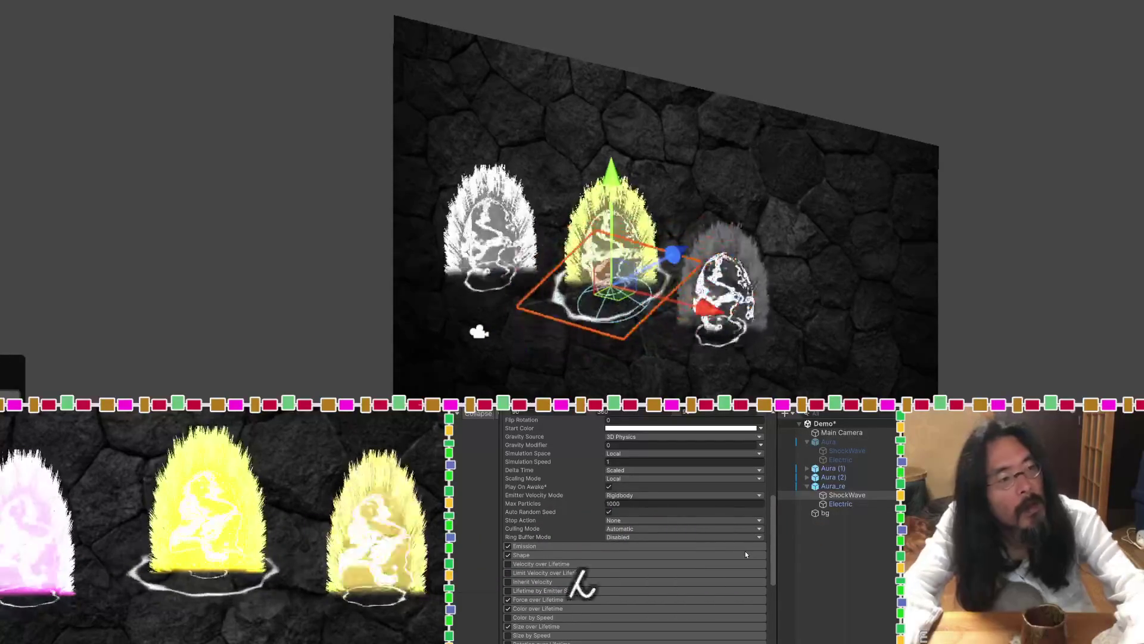
# Select Aura_re and expand its Renderer's AuraDragonBall material properties.
pyautogui.click(835, 487)
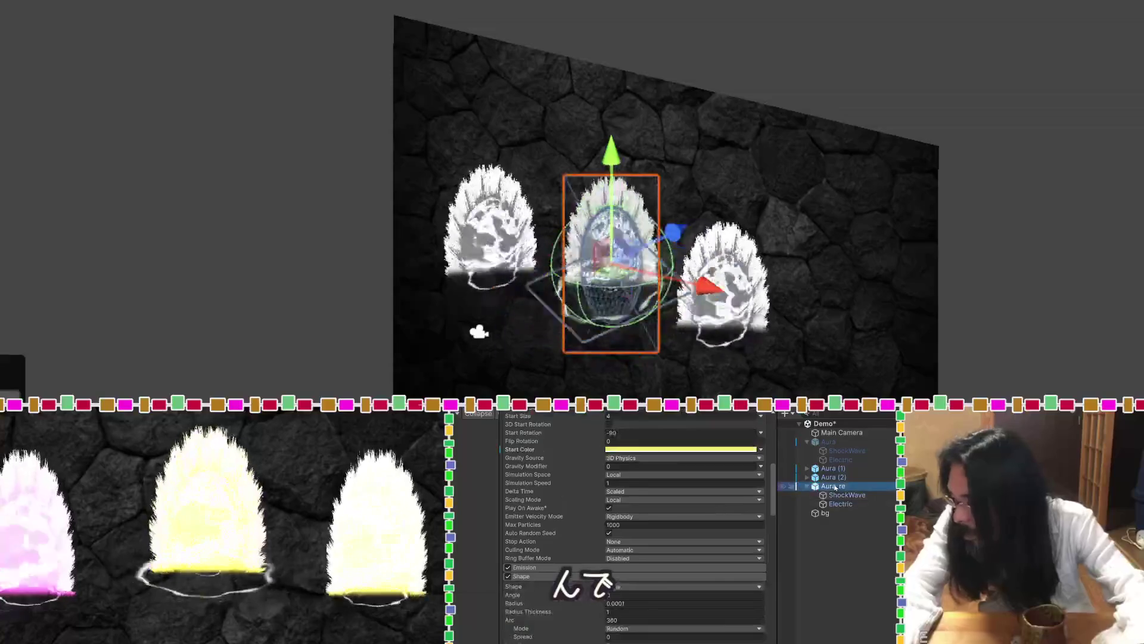
pyautogui.scroll(-10, 574, 562)
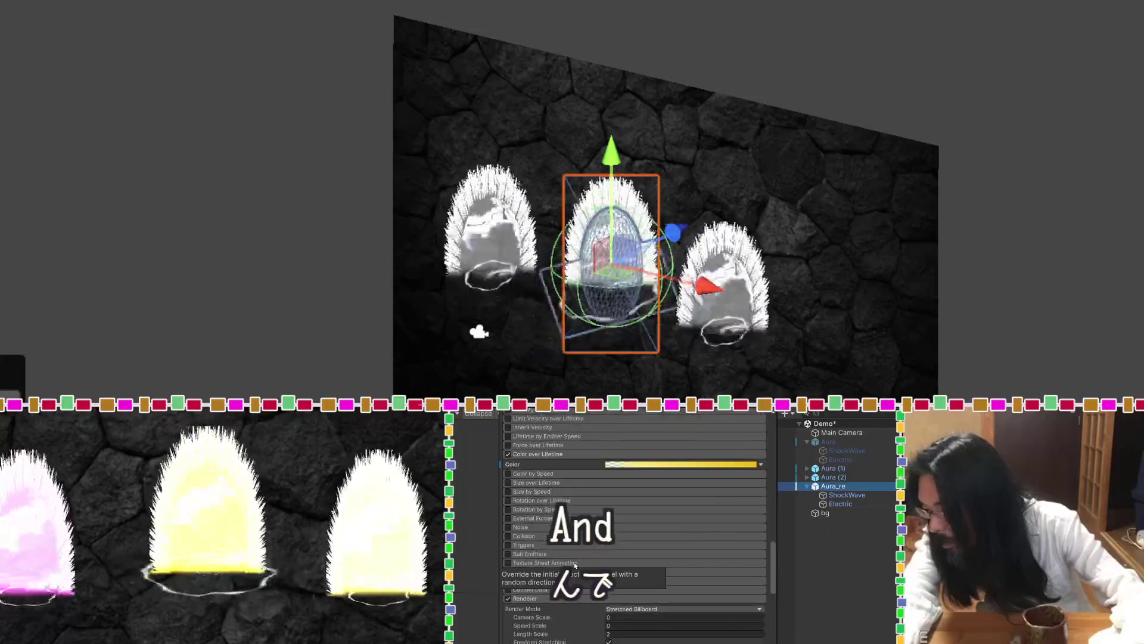
pyautogui.scroll(-8, 574, 563)
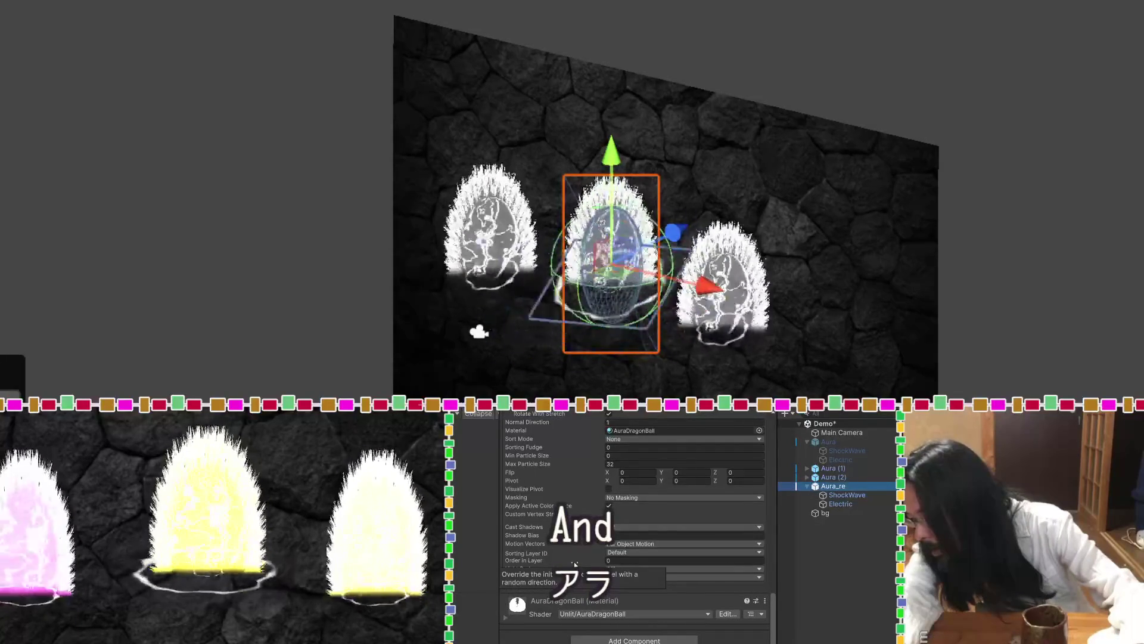
pyautogui.click(506, 620)
pyautogui.scroll(-5, 505, 620)
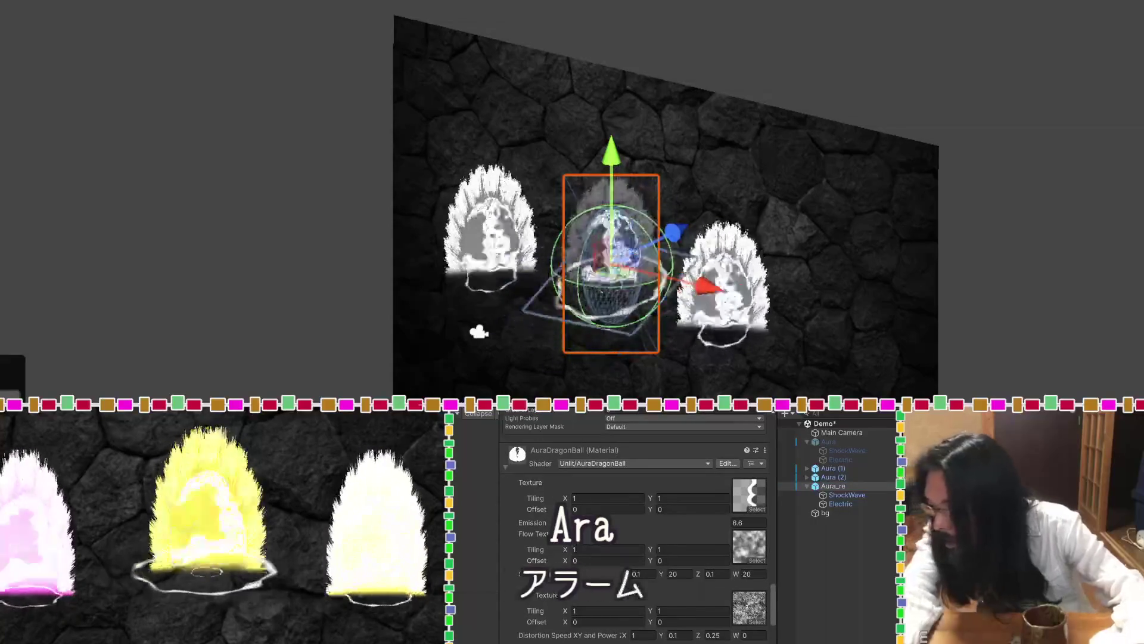
# Try tiling 1.82 and Flow Texture 2 tiling 1.14, keep tiling 1, set main Offset Y to 0.05.
pyautogui.click(584, 499)
pyautogui.write('1.82')
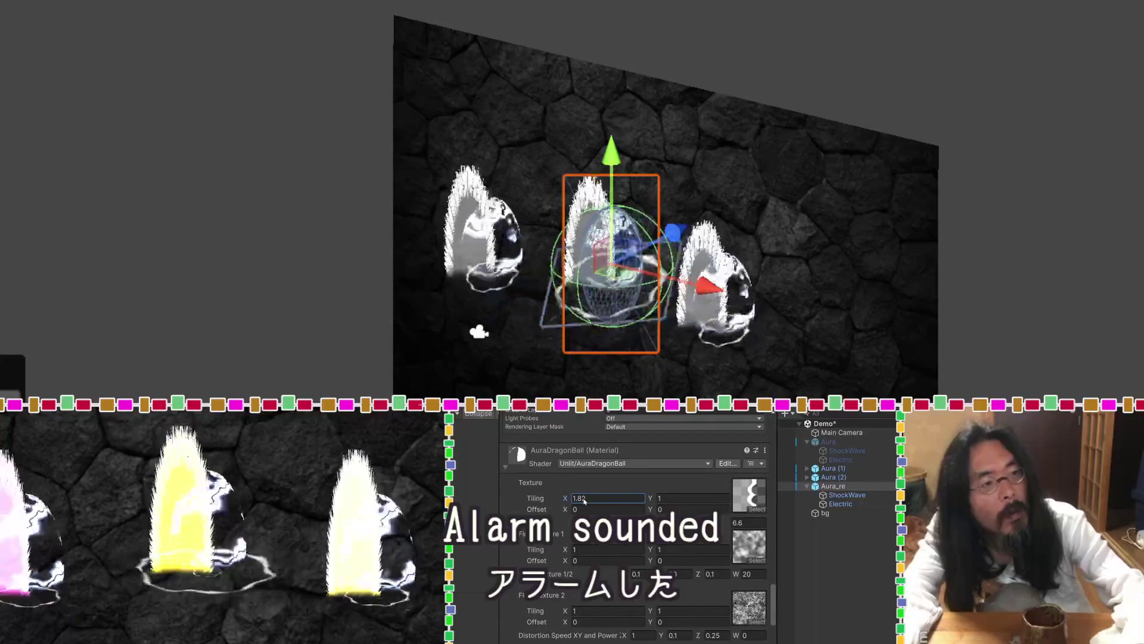
pyautogui.press('BackSpace')
pyautogui.press('BackSpace')
pyautogui.press('BackSpace')
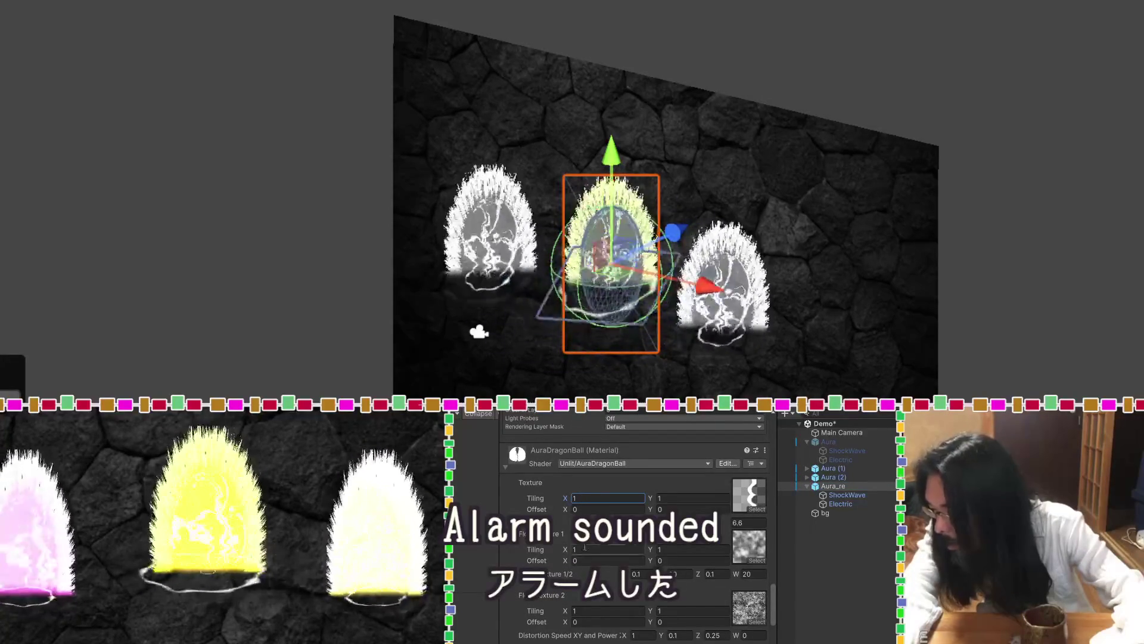
pyautogui.click(574, 611)
pyautogui.write('1.14')
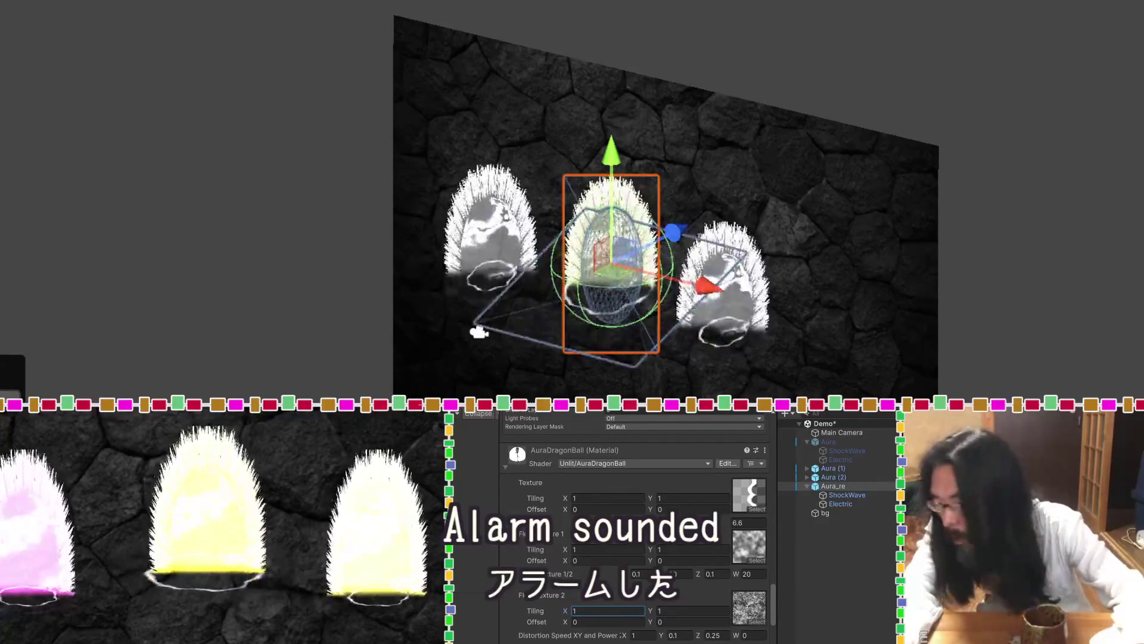
pyautogui.moveTo(568, 509); pyautogui.dragTo(581, 511)
pyautogui.press('BackSpace')
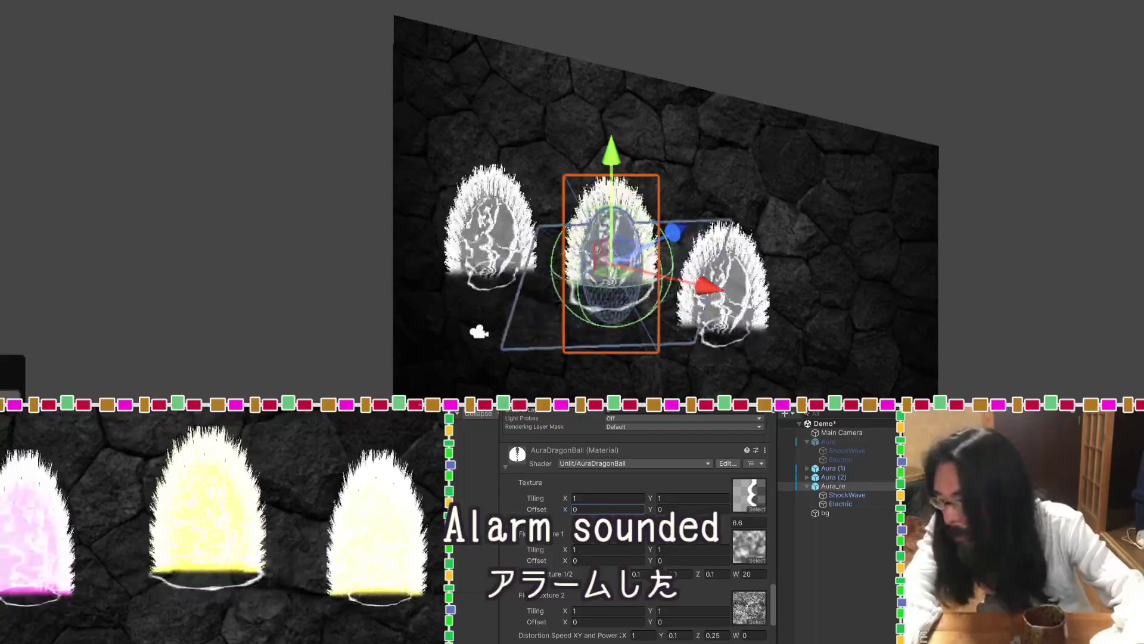
pyautogui.moveTo(652, 511); pyautogui.dragTo(656, 511)
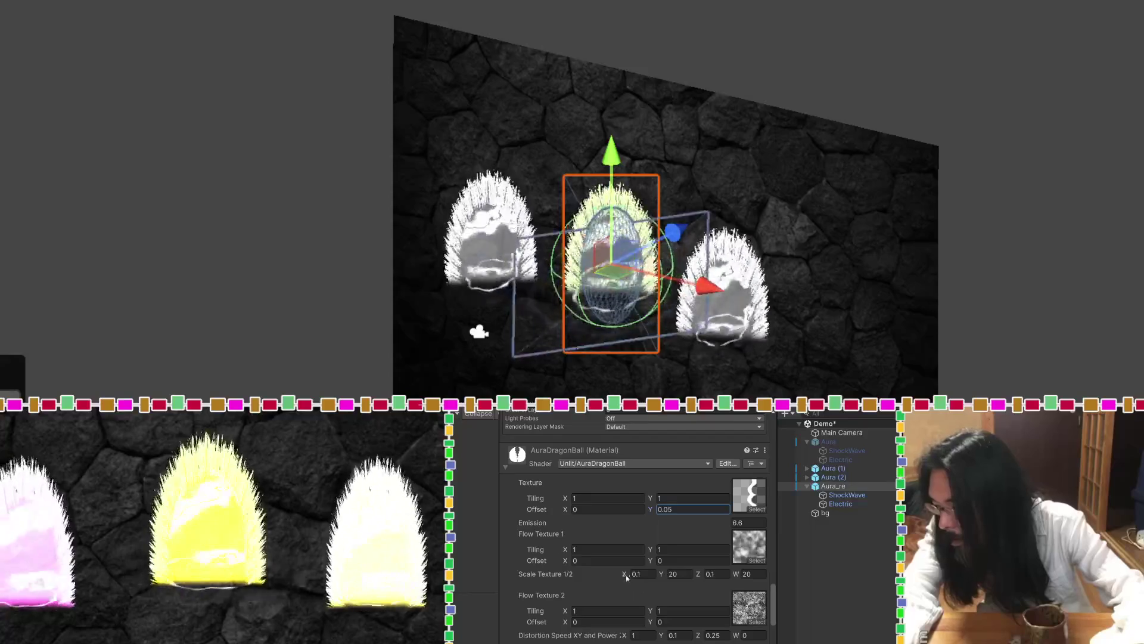
# Test Scale Texture 1/2 X, Y and Z values, undoing each, then raise W to 14.96.
pyautogui.moveTo(624, 575); pyautogui.dragTo(839, 578)
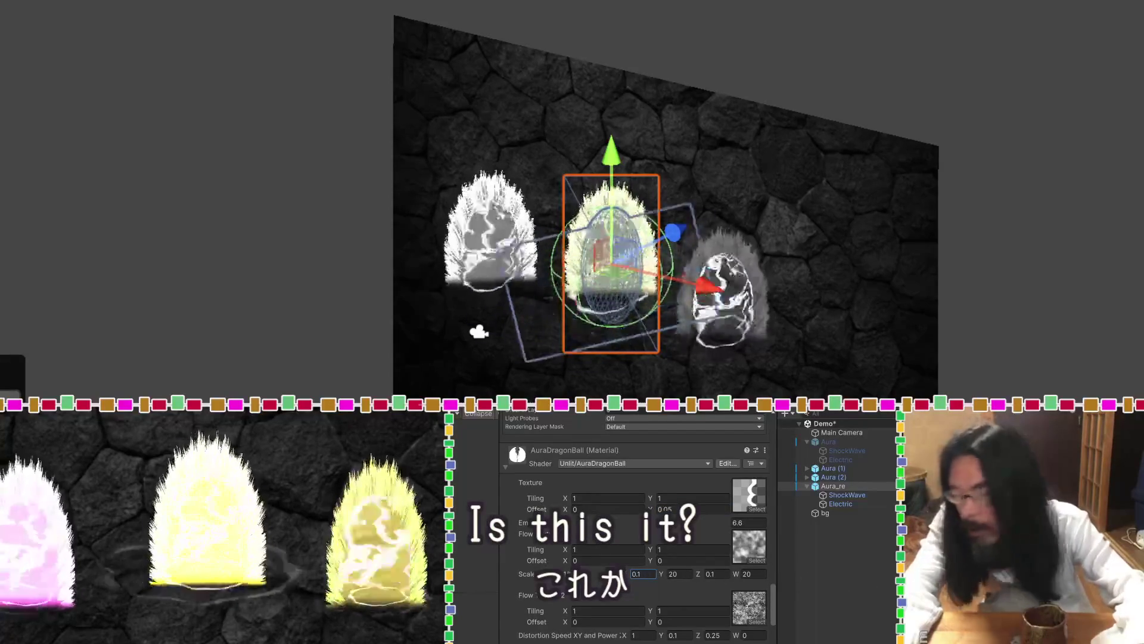
pyautogui.click(663, 574)
pyautogui.hotkey('ctrl', 'z')
pyautogui.moveTo(663, 574)
pyautogui.mouseDown()
pyautogui.moveTo(501, 578)
pyautogui.moveTo(867, 567)
pyautogui.mouseUp()
pyautogui.hotkey('ctrl', 'z')
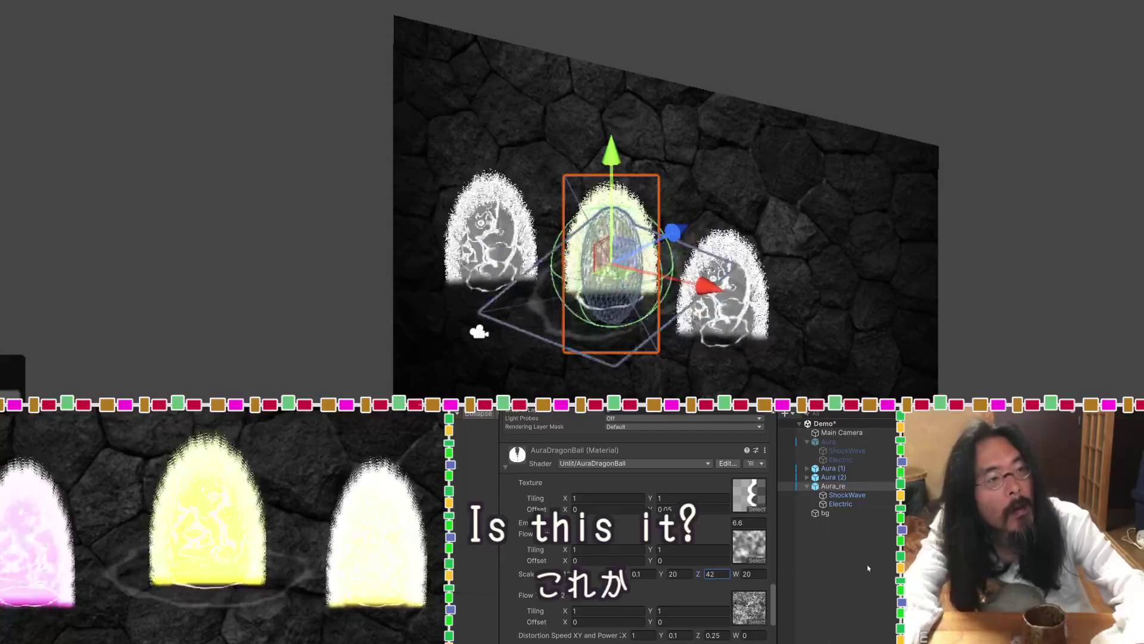
pyautogui.hotkey('ctrl', 'z')
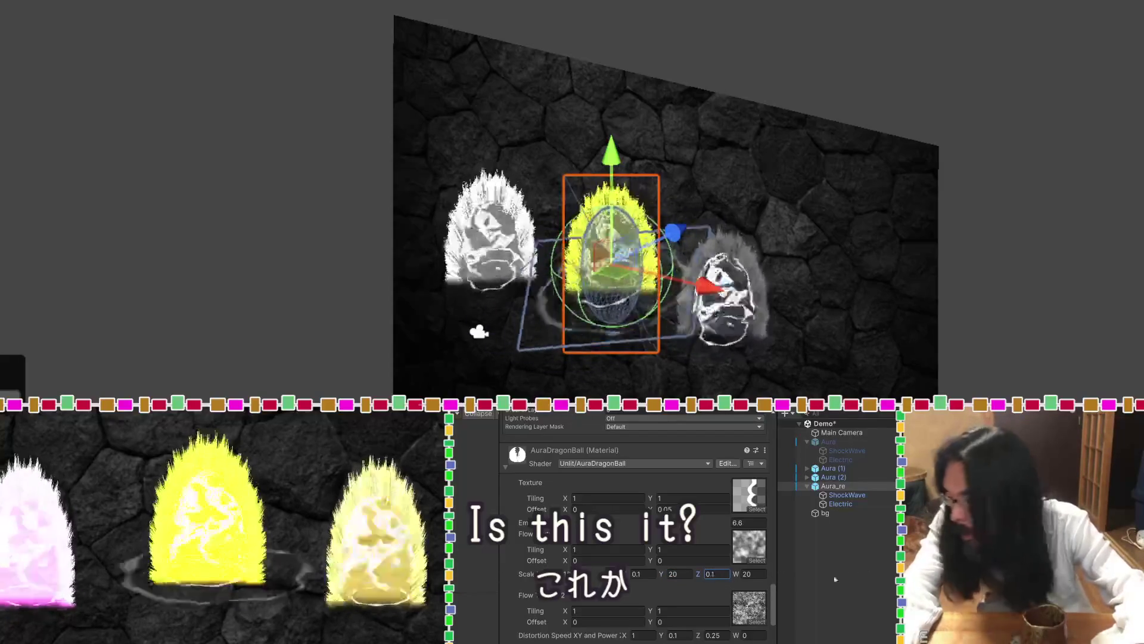
pyautogui.moveTo(700, 576); pyautogui.dragTo(683, 576)
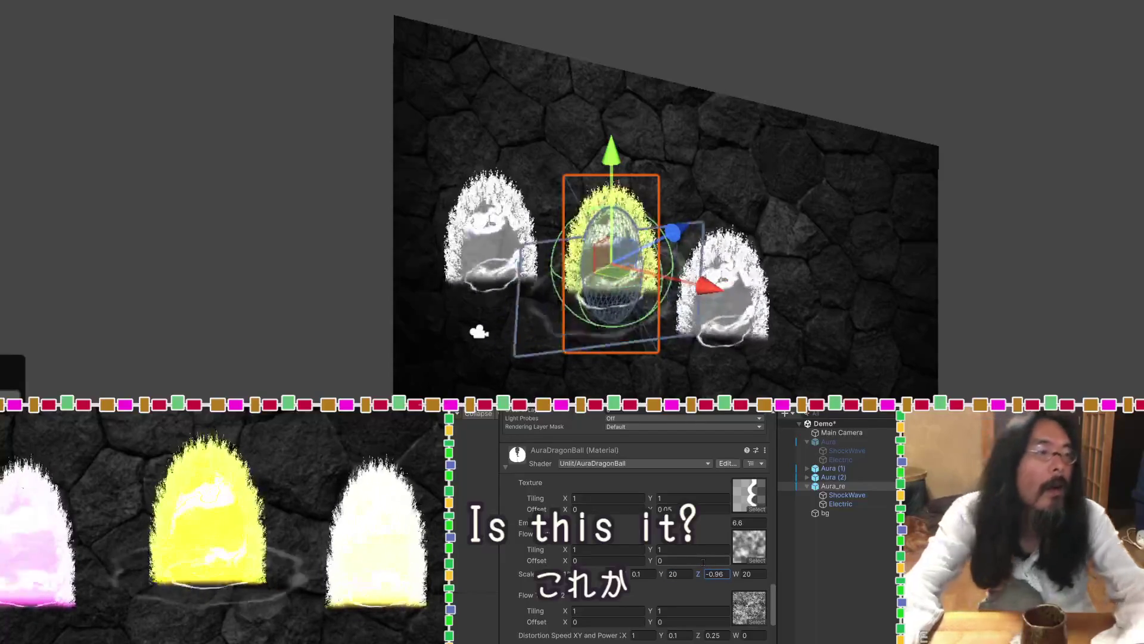
pyautogui.hotkey('ctrl', 'z')
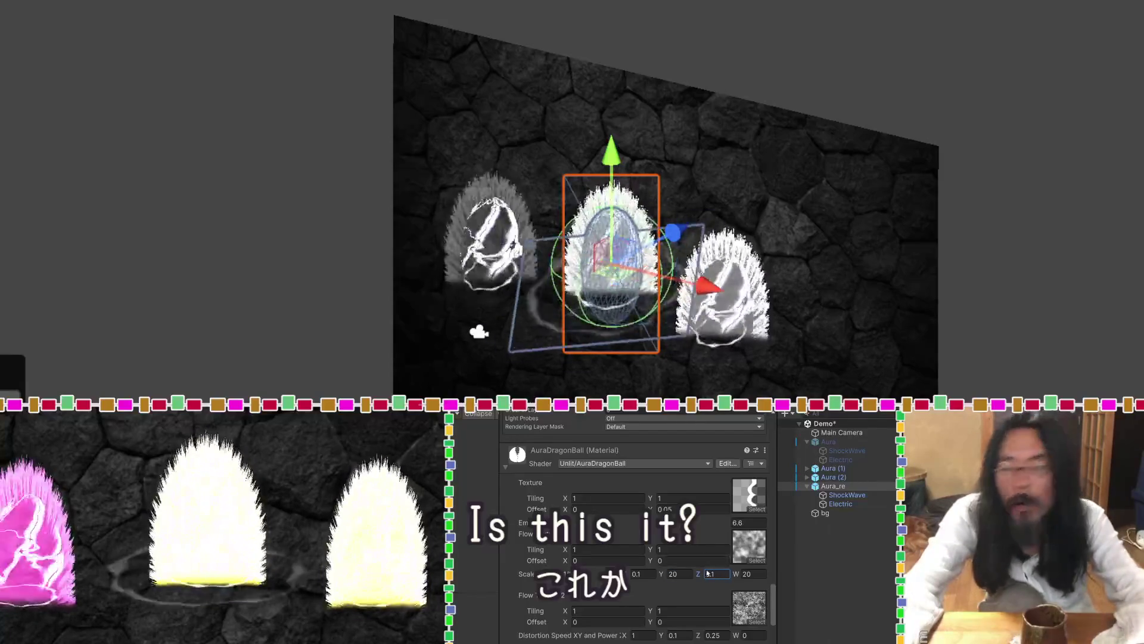
pyautogui.moveTo(737, 574); pyautogui.dragTo(838, 579)
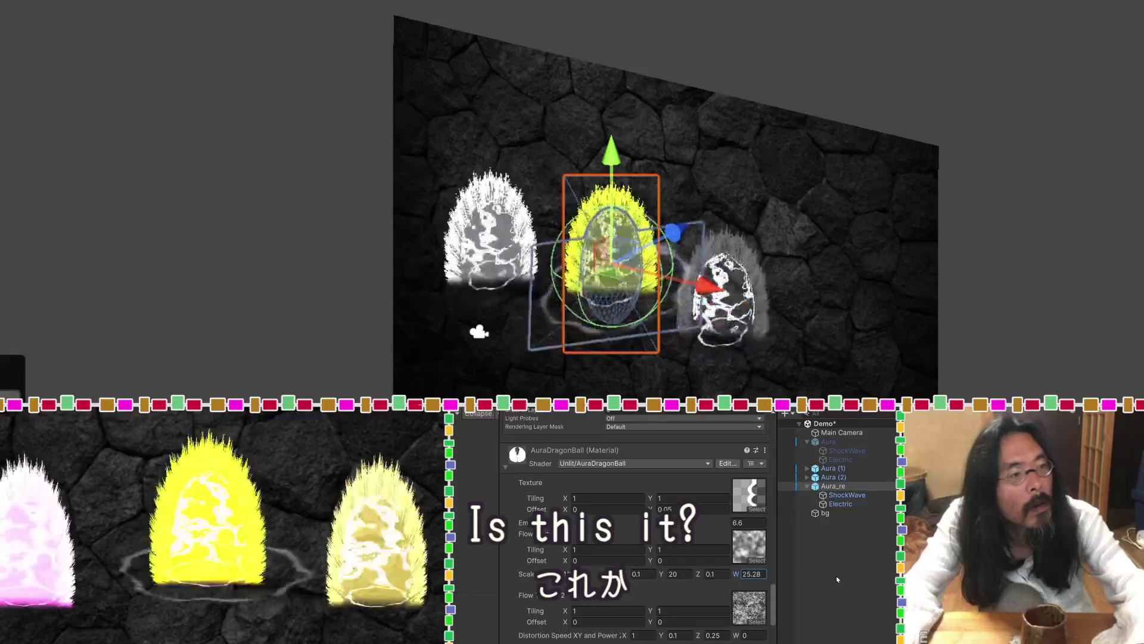
pyautogui.moveTo(837, 577); pyautogui.dragTo(878, 578)
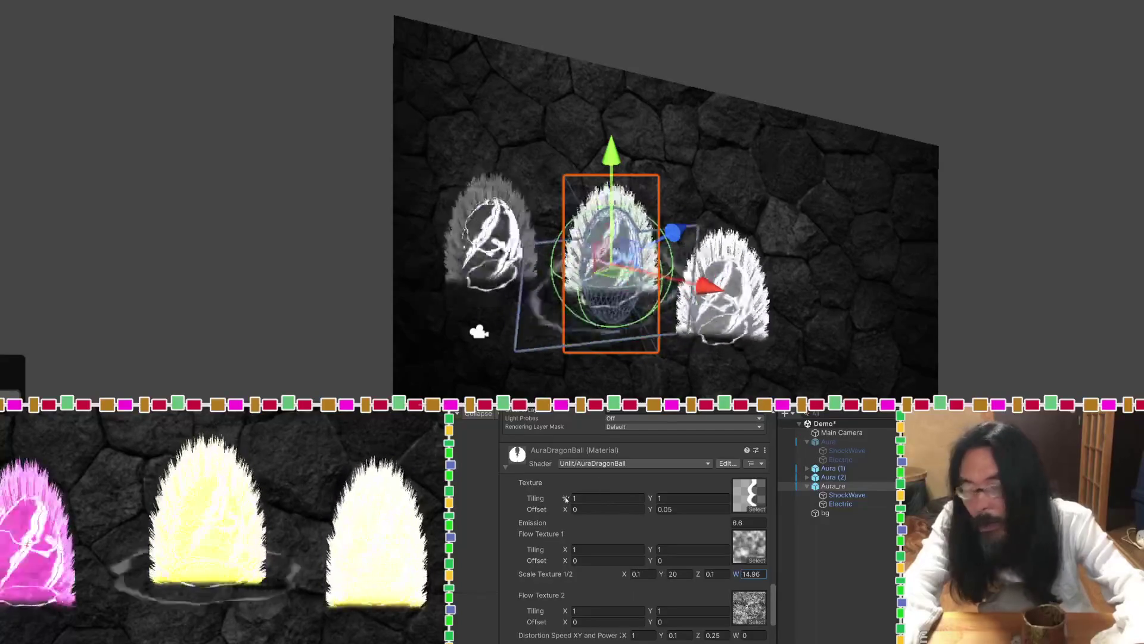
# Reset main tiling X to 1, test Scale Texture X and Z, and leave Distortion Speed Y at 0.1.
pyautogui.click(573, 498)
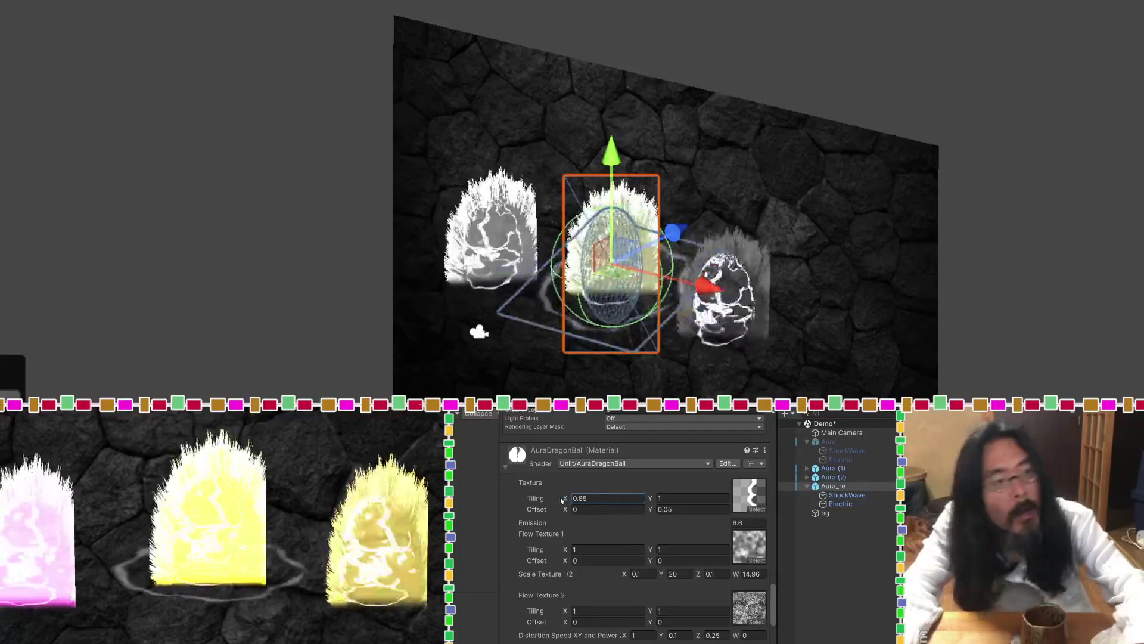
pyautogui.moveTo(563, 500); pyautogui.dragTo(567, 499)
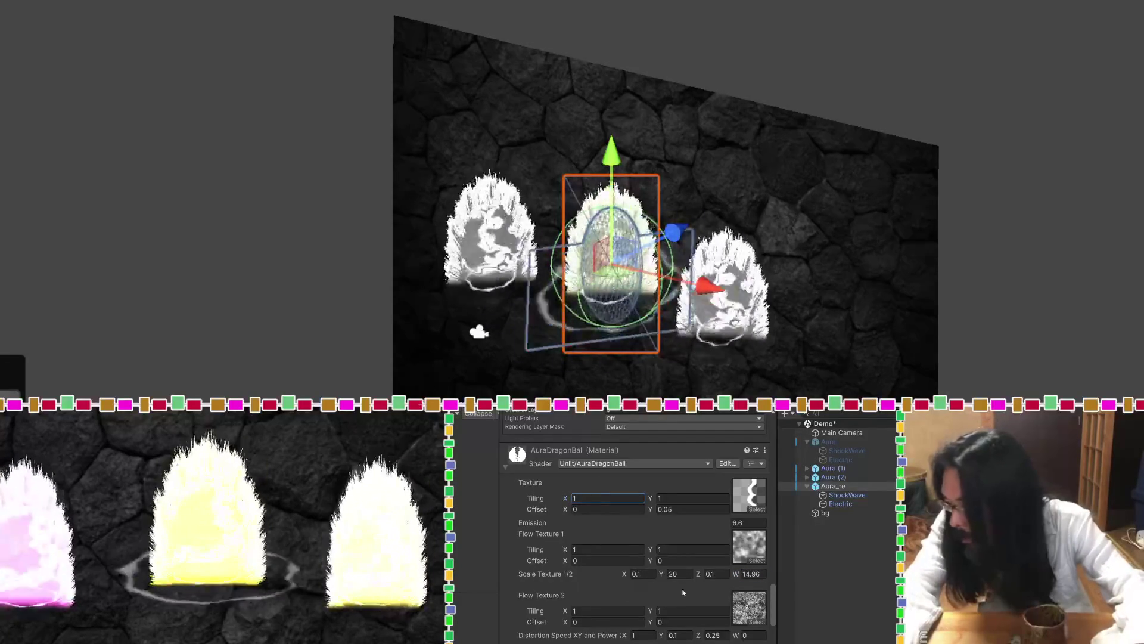
pyautogui.moveTo(626, 574); pyautogui.dragTo(674, 578)
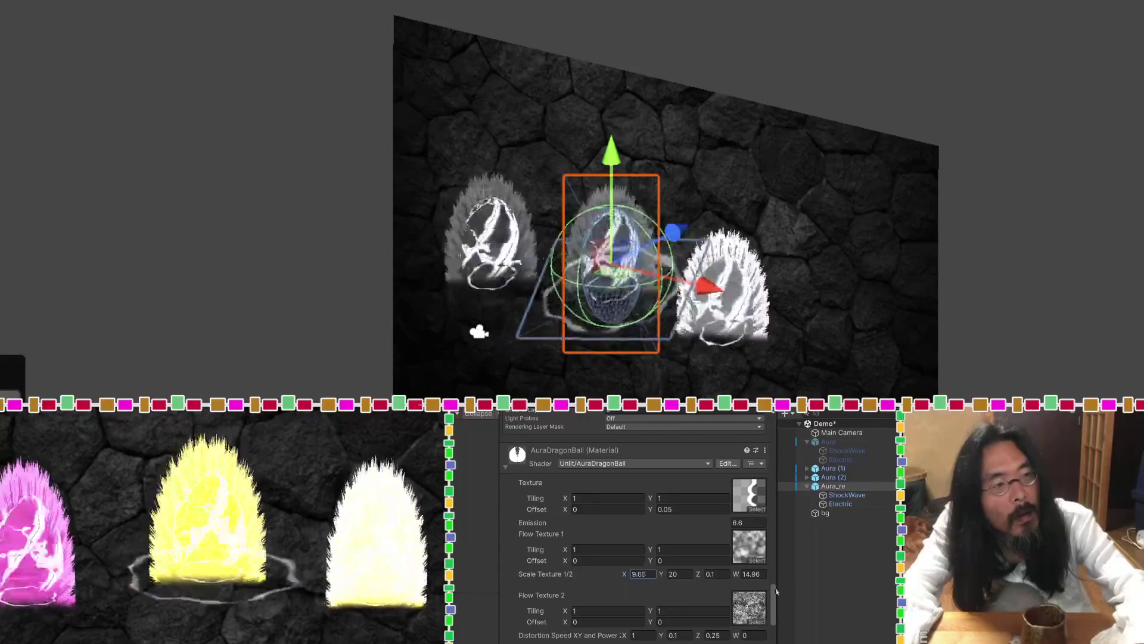
pyautogui.moveTo(571, 588)
pyautogui.mouseDown()
pyautogui.moveTo(537, 588)
pyautogui.moveTo(584, 588)
pyautogui.mouseUp()
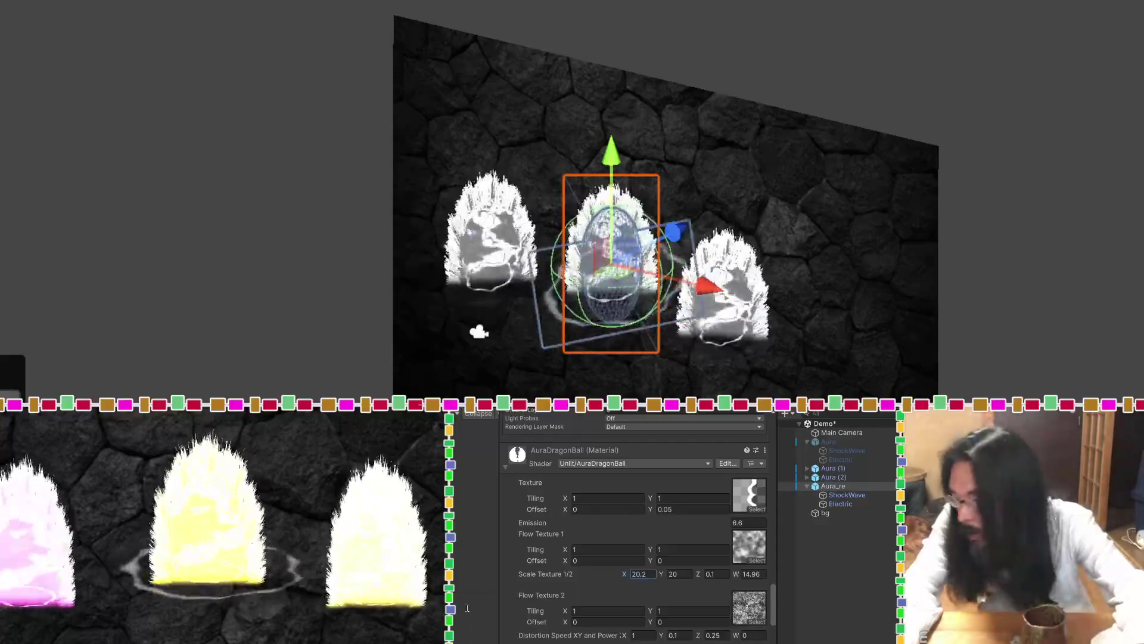
pyautogui.moveTo(698, 574); pyautogui.dragTo(721, 578)
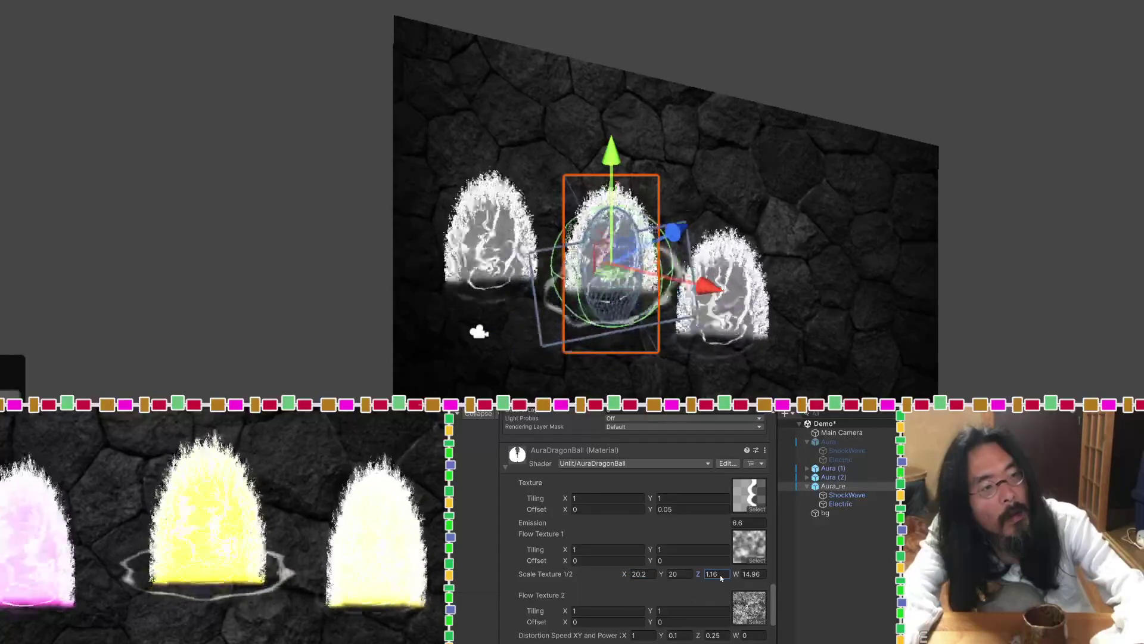
pyautogui.moveTo(714, 575); pyautogui.dragTo(617, 574)
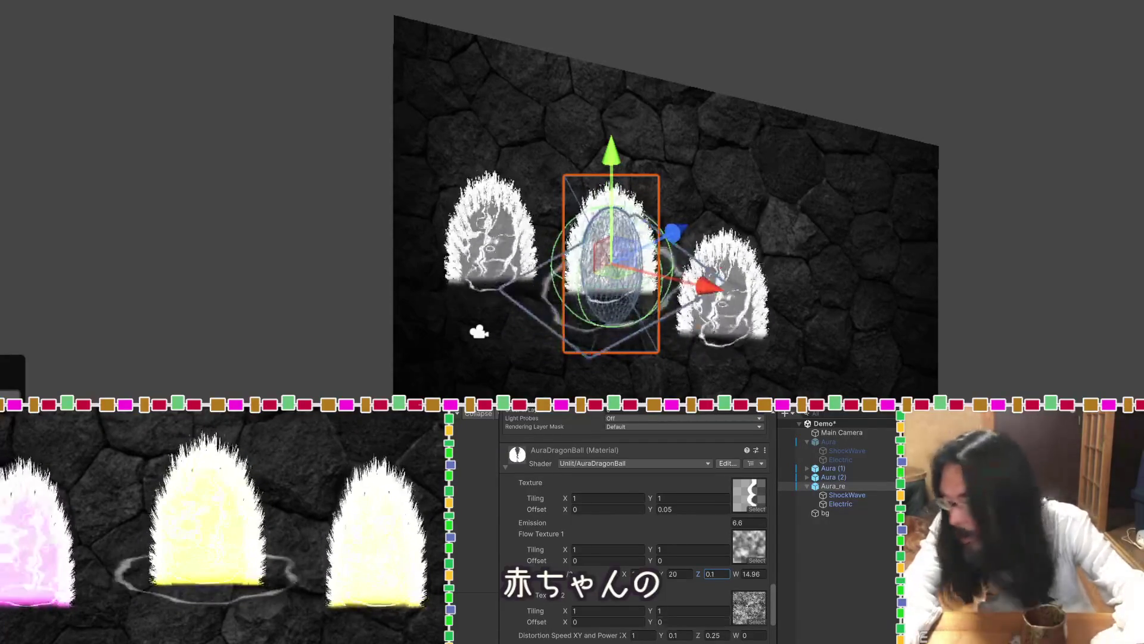
pyautogui.click(665, 636)
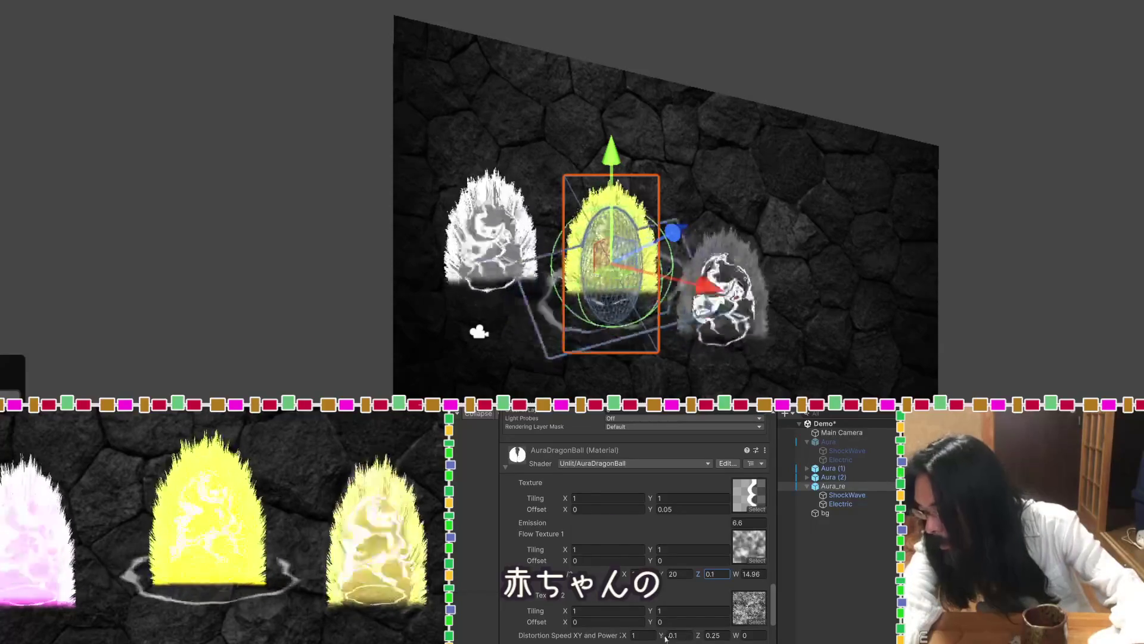
pyautogui.moveTo(664, 636); pyautogui.dragTo(670, 638)
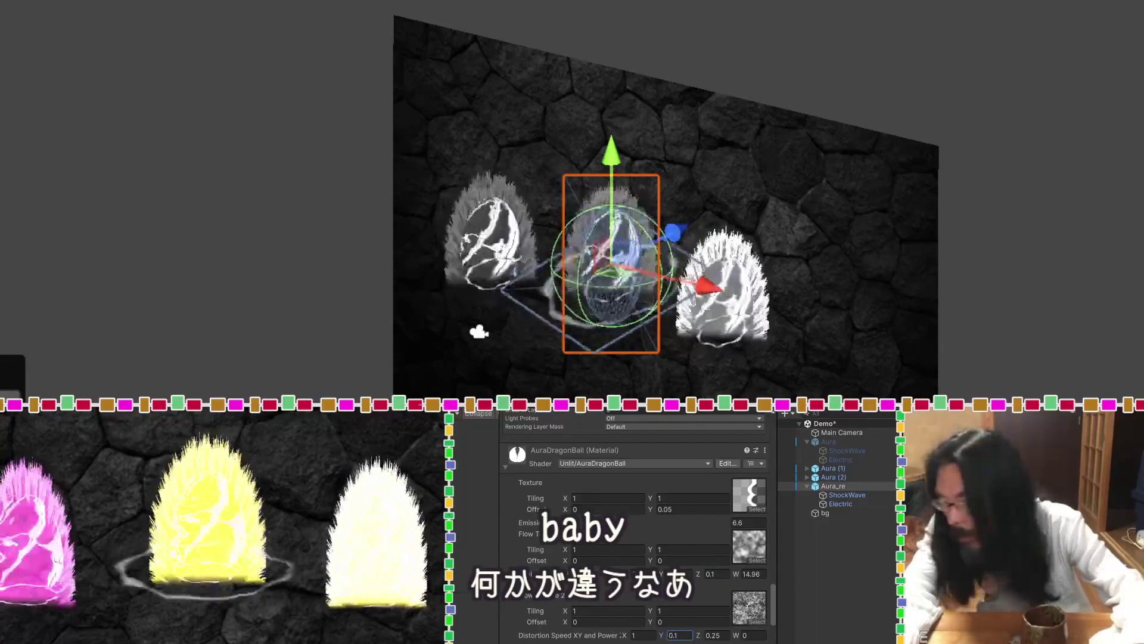
# Set Distortion Speed X to 3.88, Z to 0.17 and W to 0, then open the material Color picker.
pyautogui.click(629, 637)
pyautogui.moveTo(628, 636); pyautogui.dragTo(652, 637)
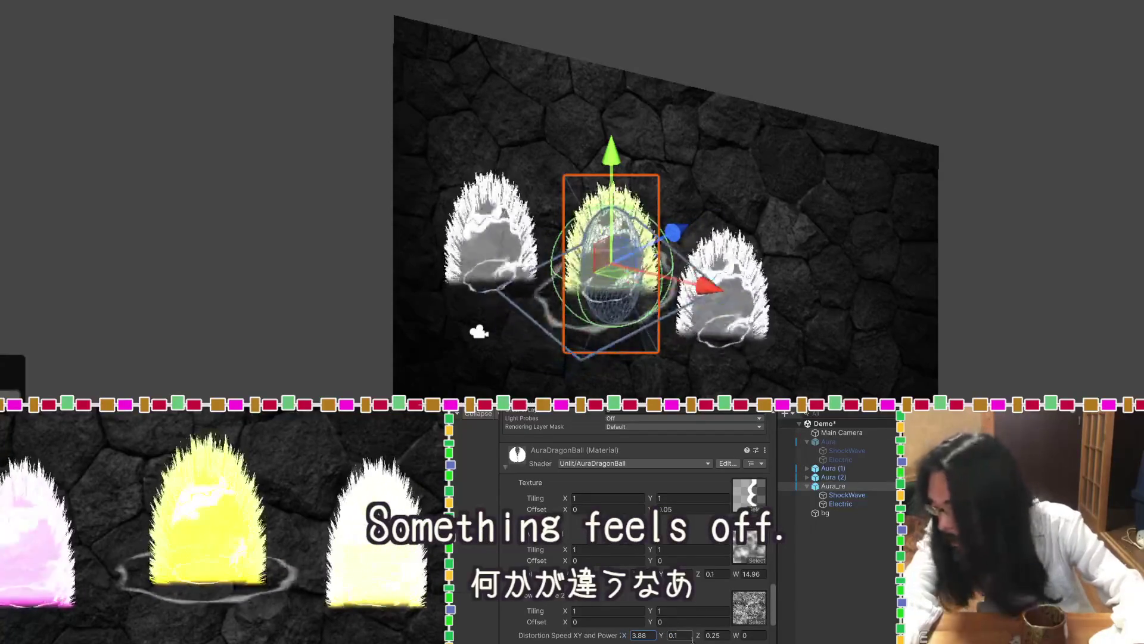
pyautogui.click(704, 637)
pyautogui.write('0.17')
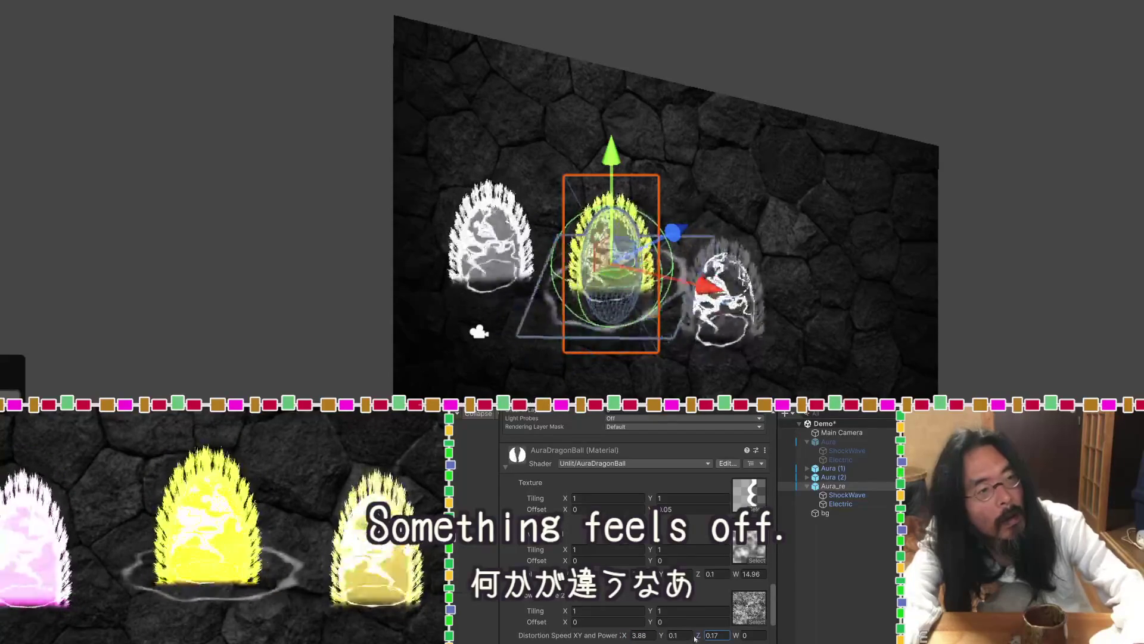
pyautogui.click(737, 636)
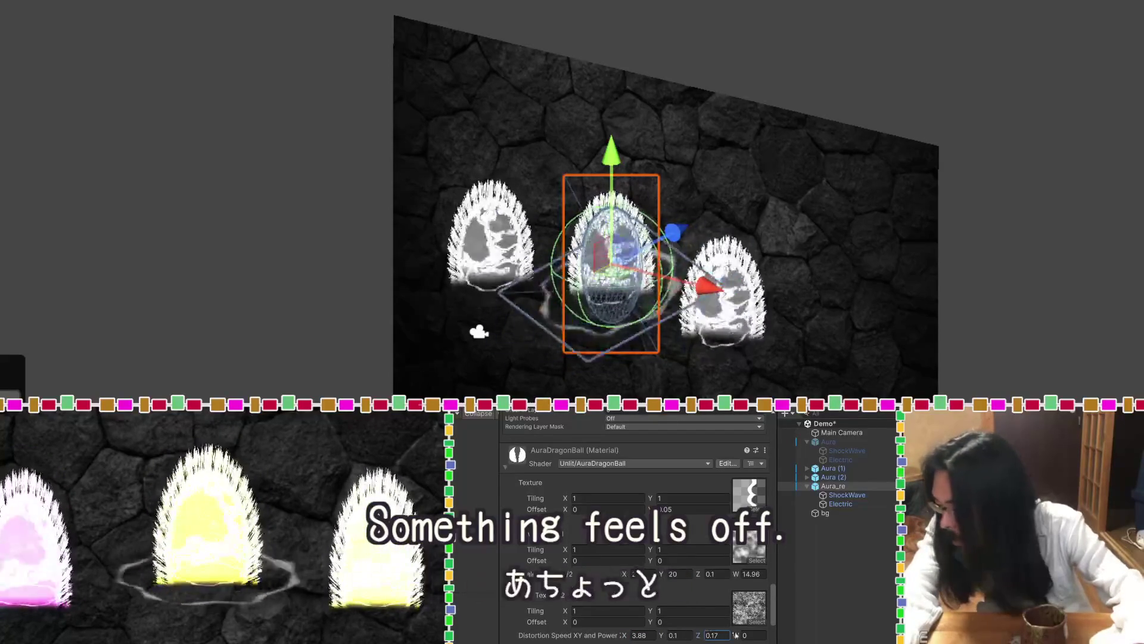
pyautogui.moveTo(737, 635); pyautogui.dragTo(636, 636)
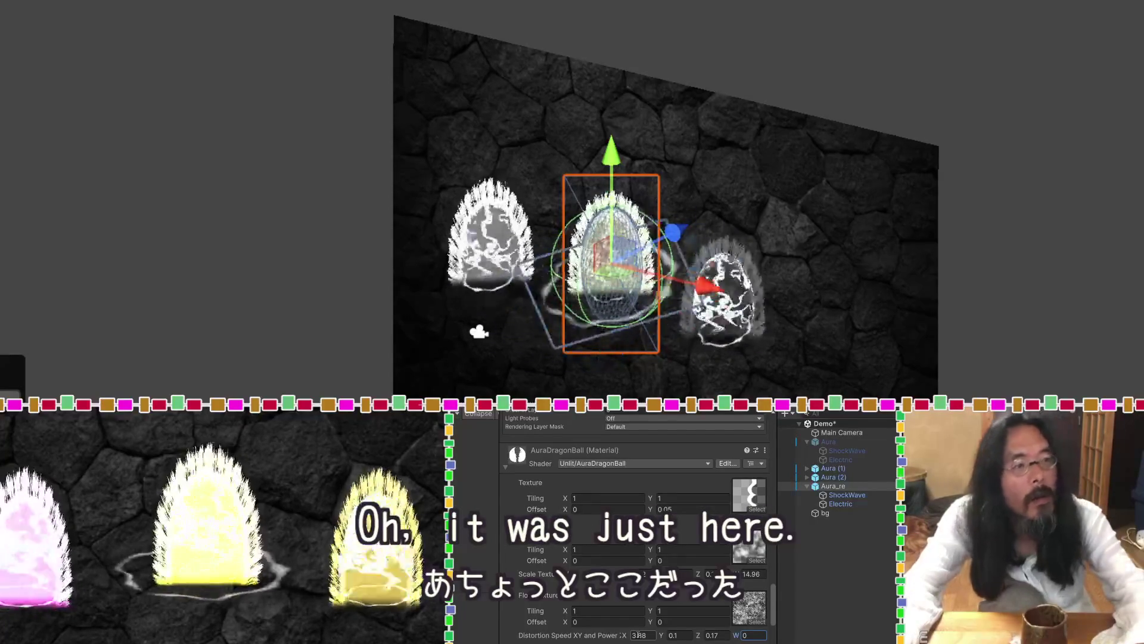
pyautogui.scroll(-3, 599, 617)
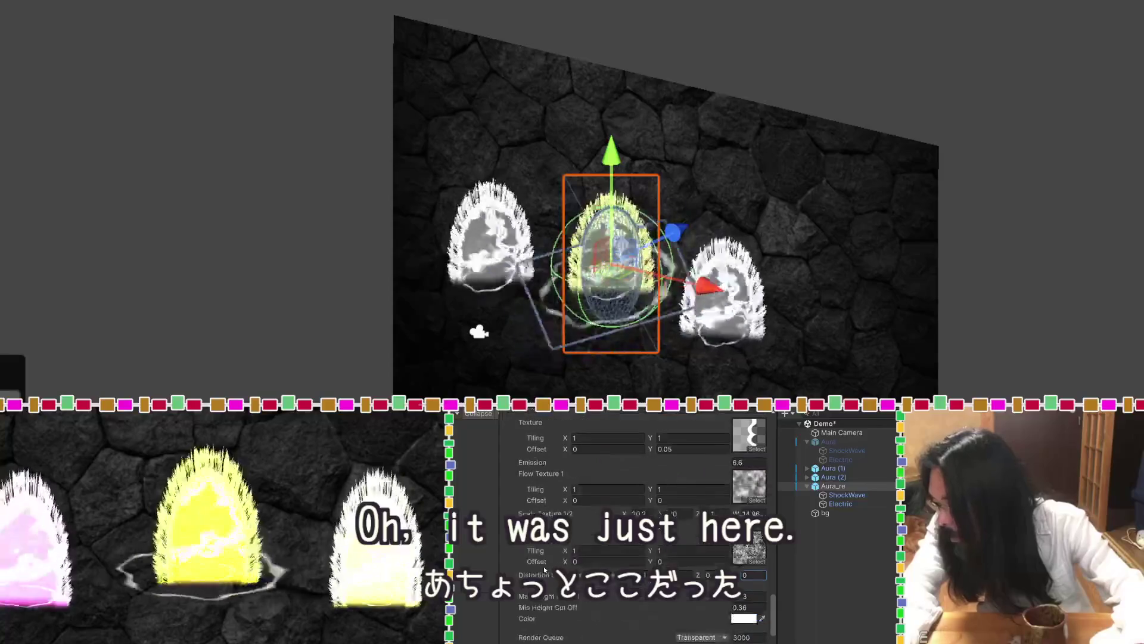
pyautogui.click(744, 618)
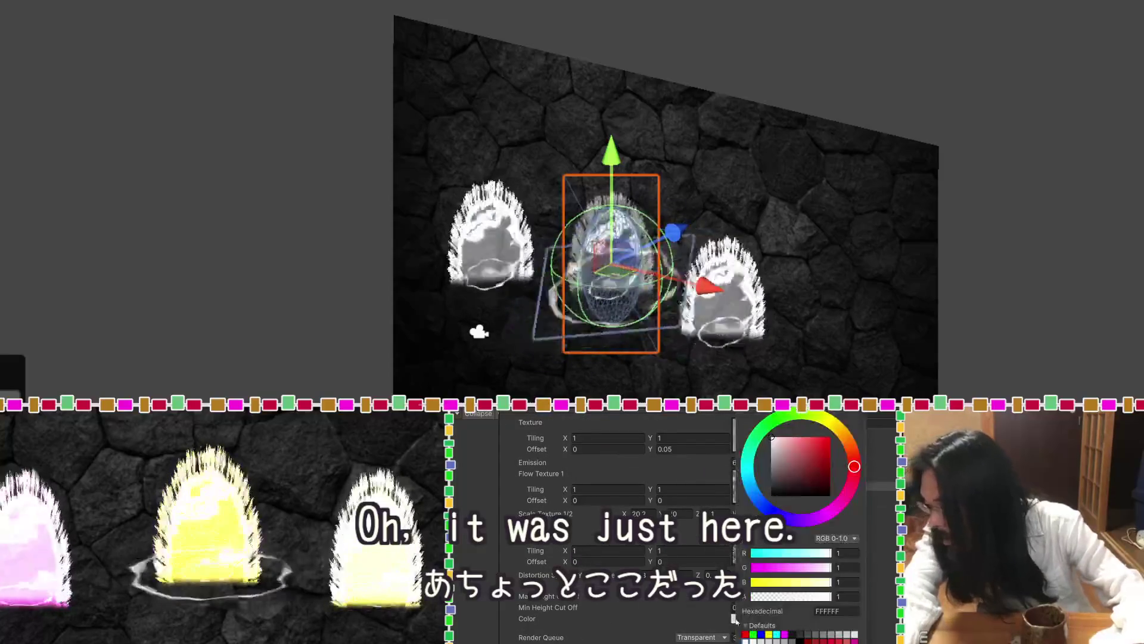
# Tint the aura material orange, FF975A.
pyautogui.moveTo(785, 446); pyautogui.dragTo(803, 443)
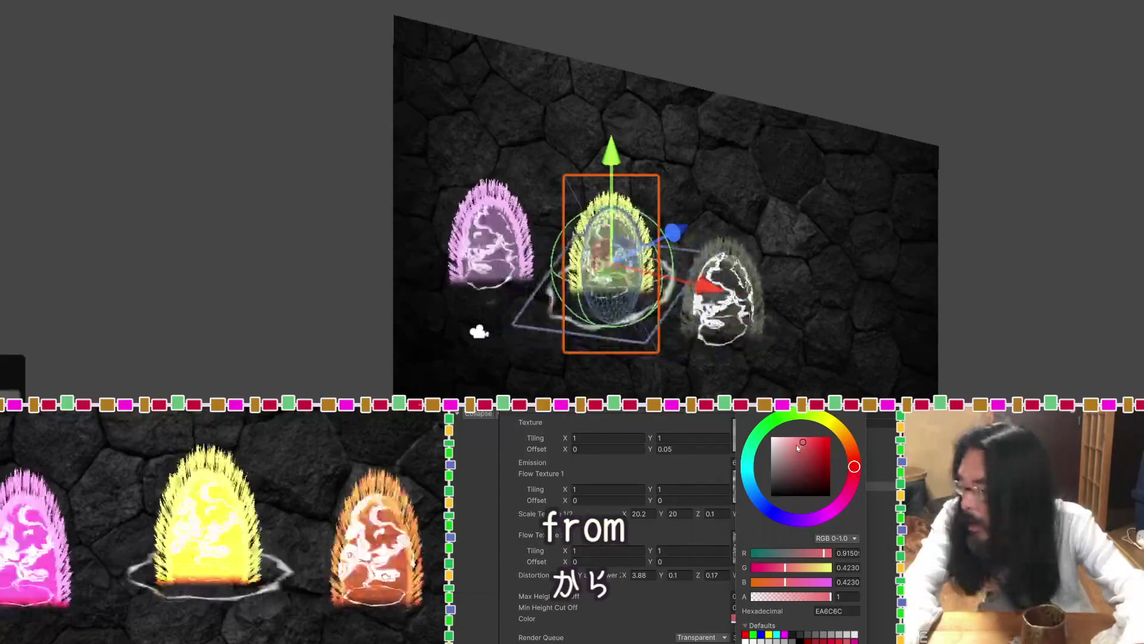
pyautogui.click(848, 441)
pyautogui.moveTo(817, 451)
pyautogui.mouseDown()
pyautogui.moveTo(811, 439)
pyautogui.moveTo(840, 430)
pyautogui.moveTo(843, 454)
pyautogui.mouseUp()
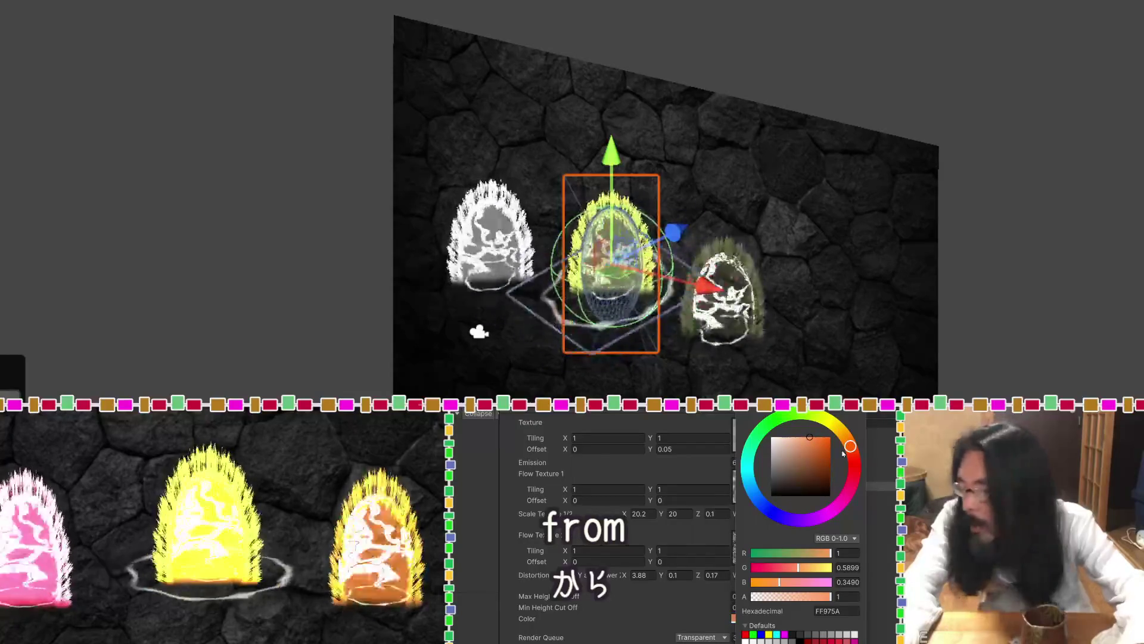
pyautogui.click(647, 608)
# Leave Min Height Cut Off unchanged and raise Max Height Cut Off to 0.61.
pyautogui.scroll(-2, 648, 608)
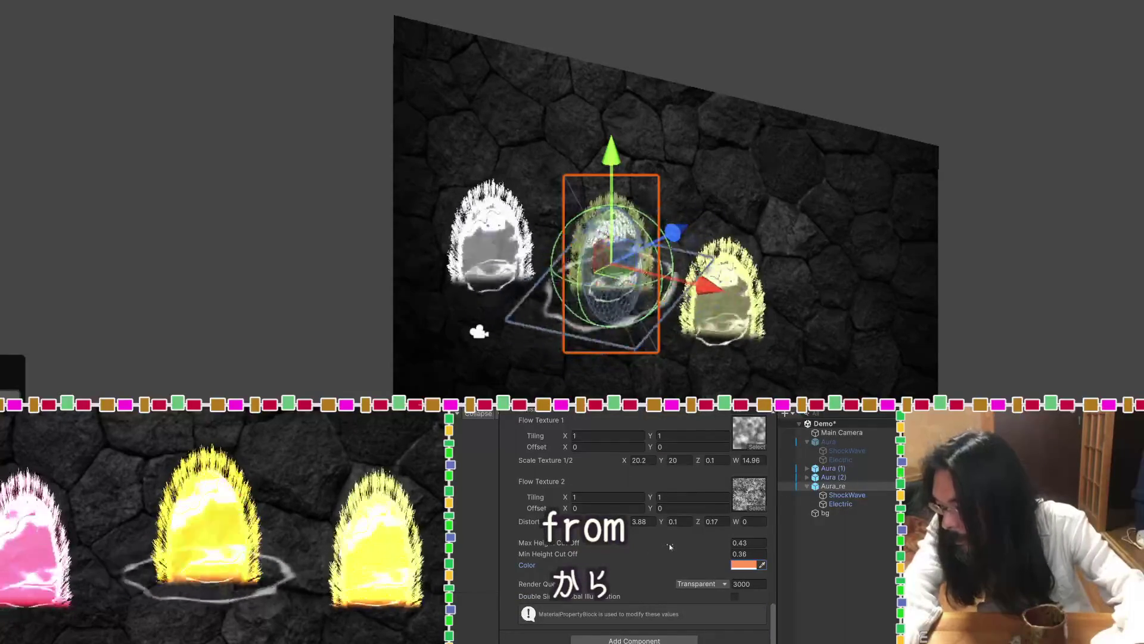
pyautogui.moveTo(704, 555); pyautogui.dragTo(694, 554)
pyautogui.hotkey('ctrl', 'z')
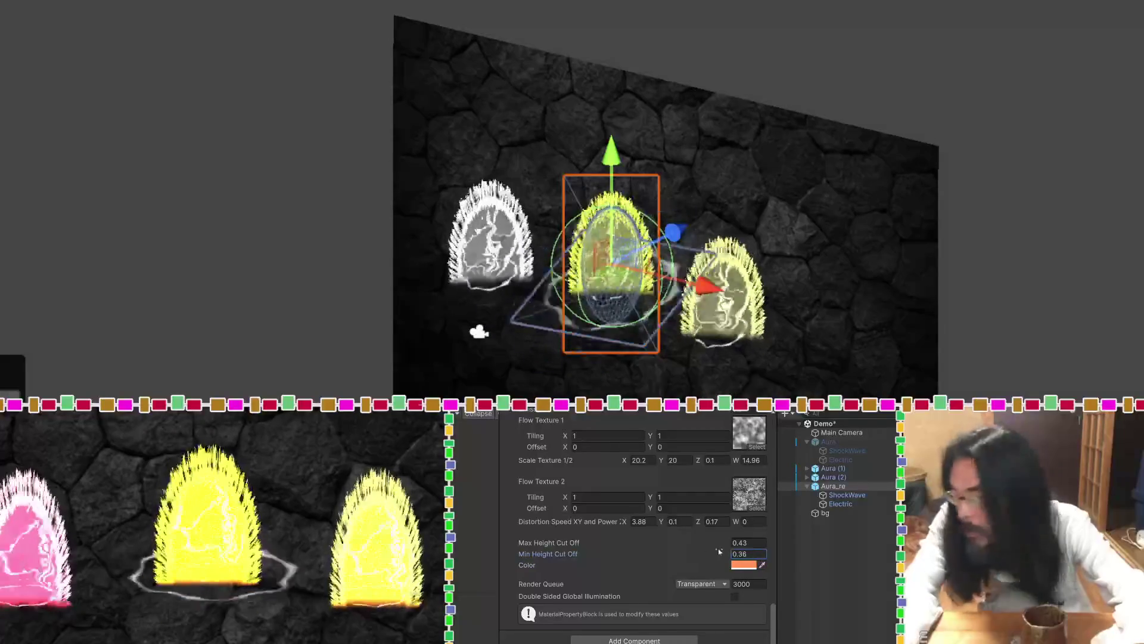
pyautogui.moveTo(718, 544); pyautogui.dragTo(722, 543)
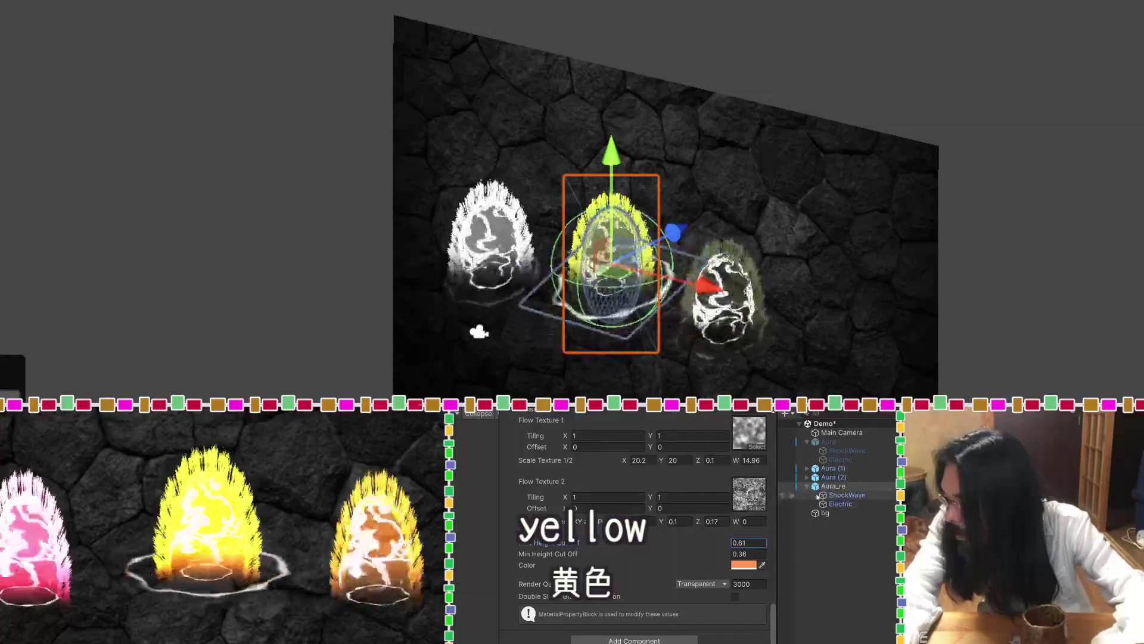
pyautogui.scroll(5, 634, 525)
pyautogui.scroll(10, 570, 507)
pyautogui.scroll(3, 569, 507)
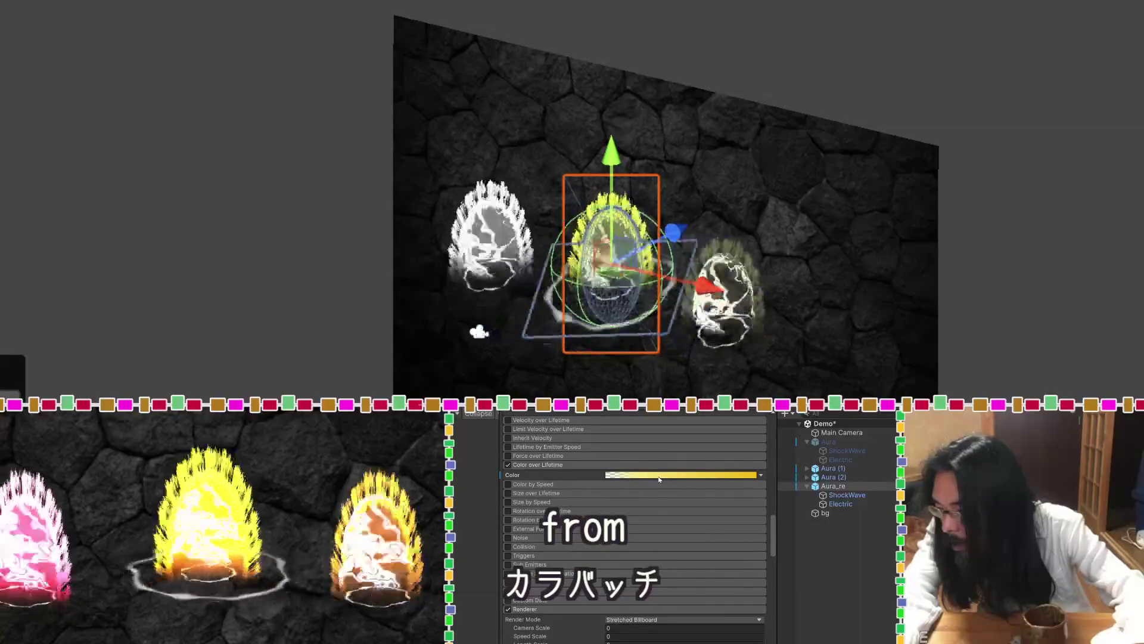
pyautogui.click(761, 475)
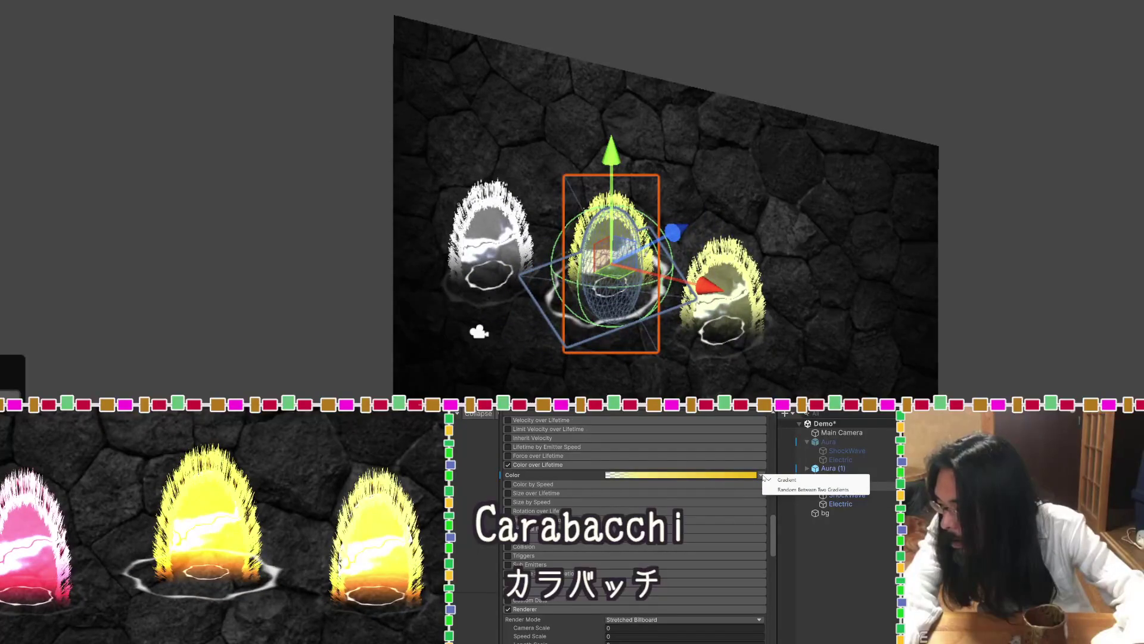
pyautogui.click(725, 477)
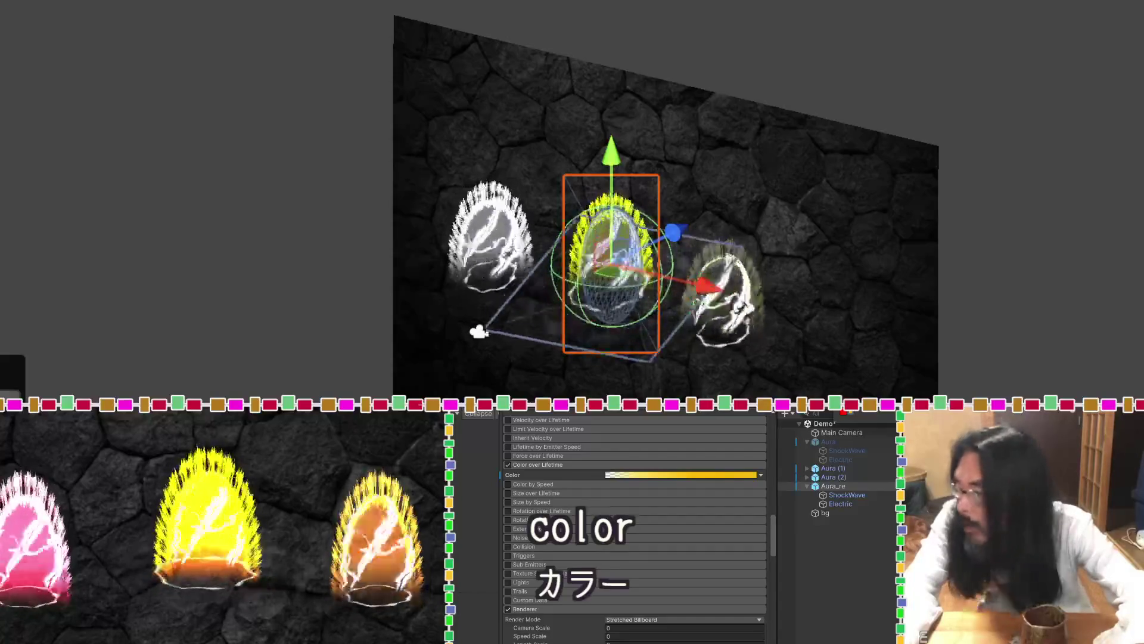
# Change Aura_re's particle Start Color to paler yellow FFF2B0 and reselect Aura_re.
pyautogui.scroll(10, 662, 485)
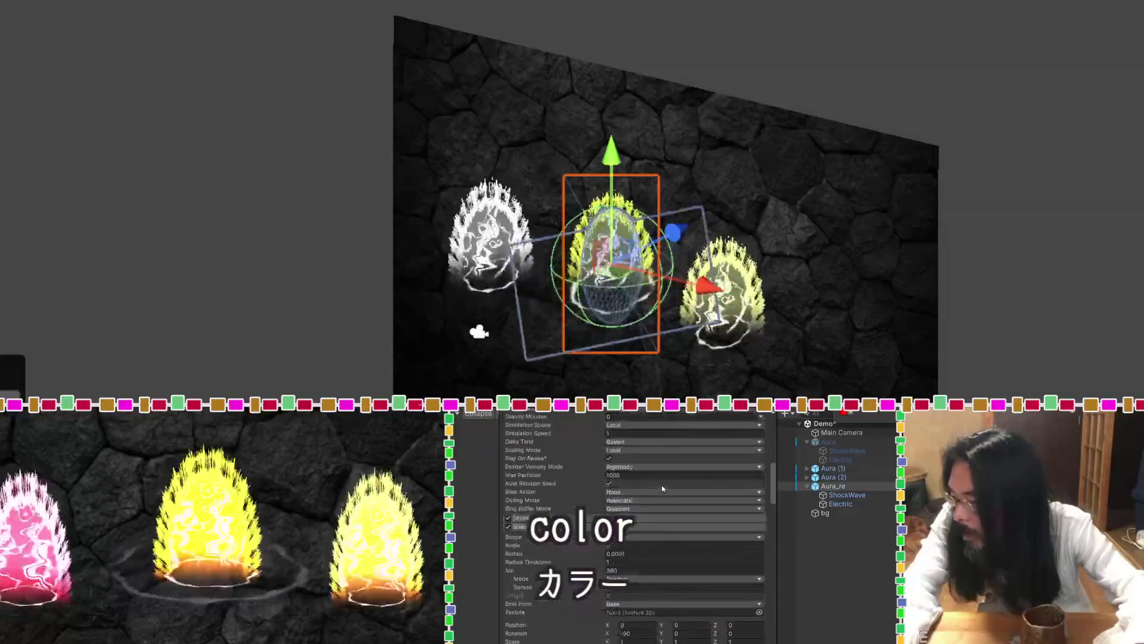
pyautogui.scroll(5, 662, 488)
pyautogui.click(685, 579)
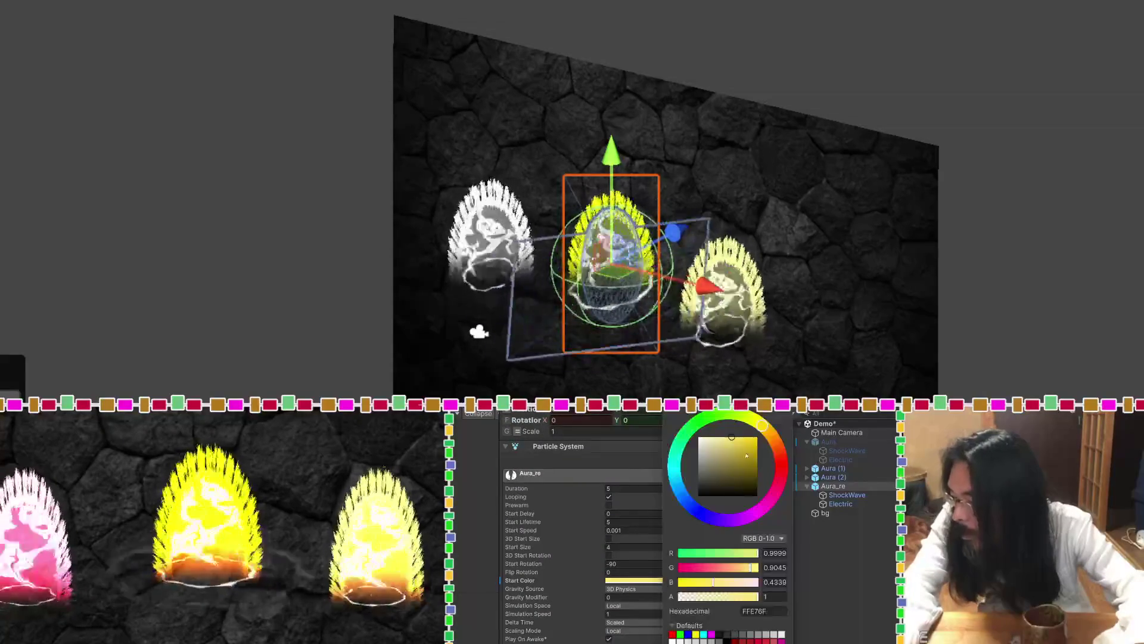
pyautogui.click(718, 438)
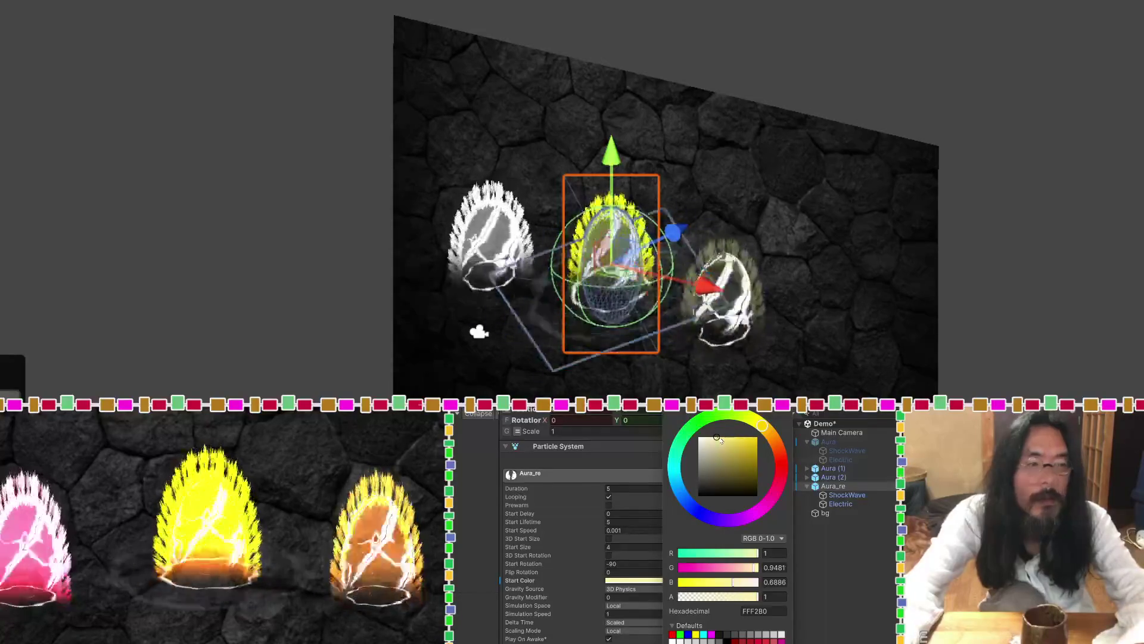
pyautogui.click(851, 495)
pyautogui.click(851, 486)
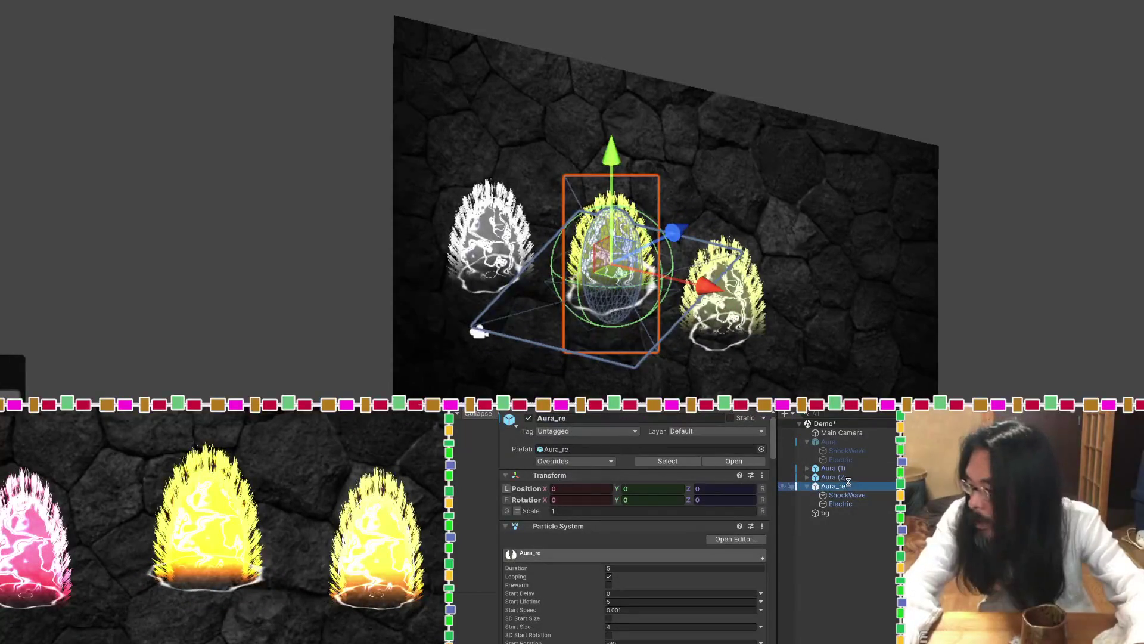
# Save the Demo scene and locate the Aura_re prefab asset from its Prefab field.
pyautogui.hotkey('ctrl', 's')
pyautogui.click(547, 451)
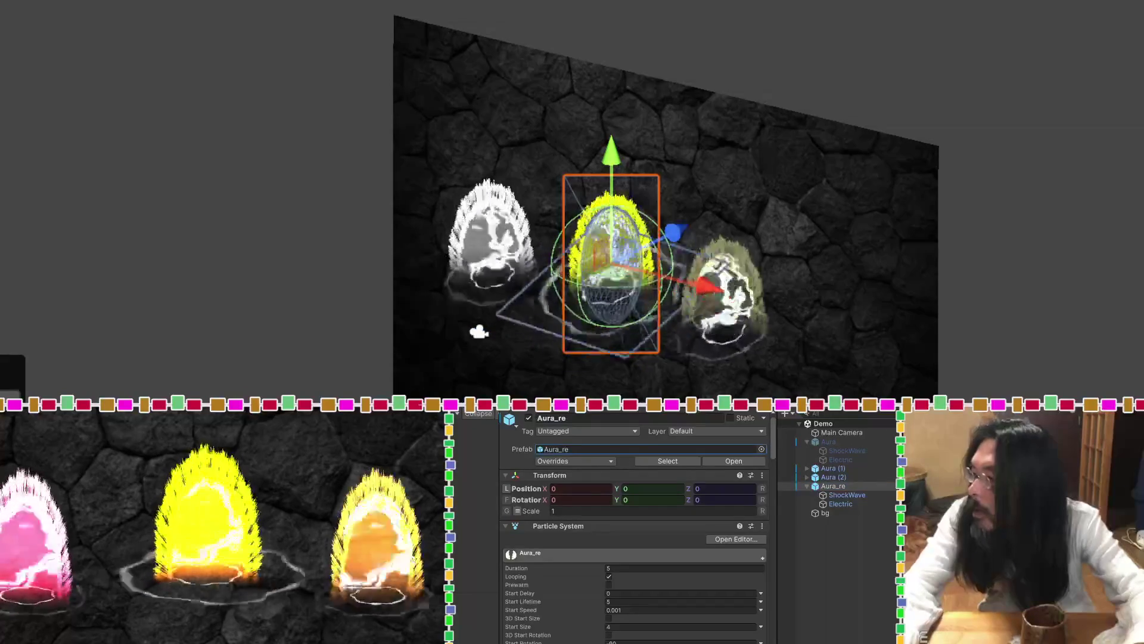
pyautogui.doubleClick(547, 451)
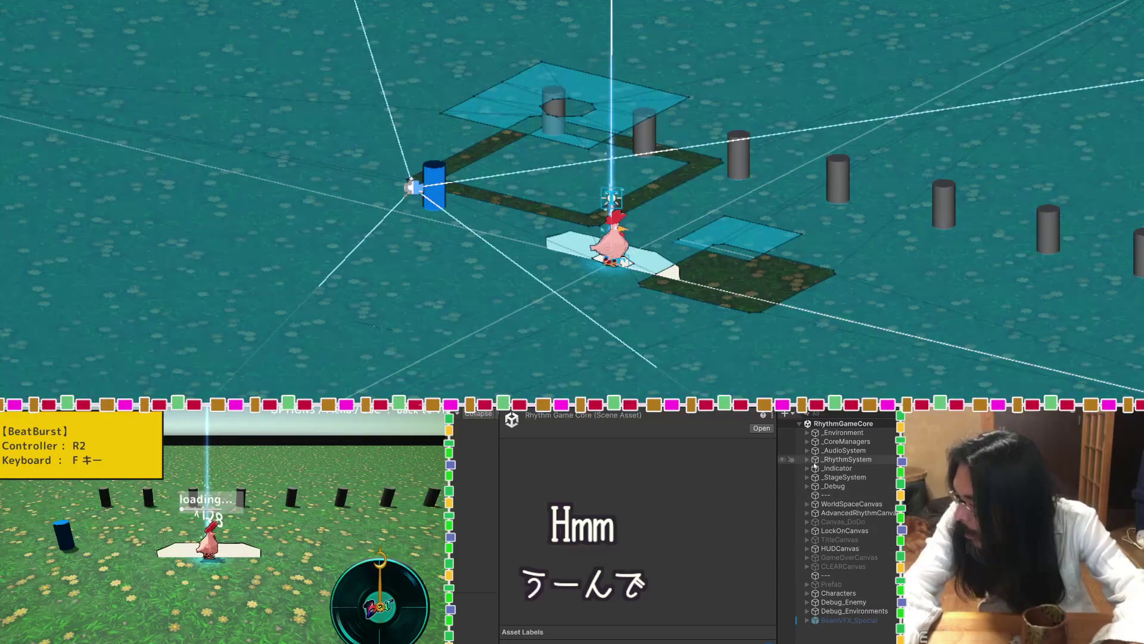
# Expand _RhythmSystem, _Indicator and EggDropReticle in the Hierarchy and inspect reticleVisual.
pyautogui.click(808, 460)
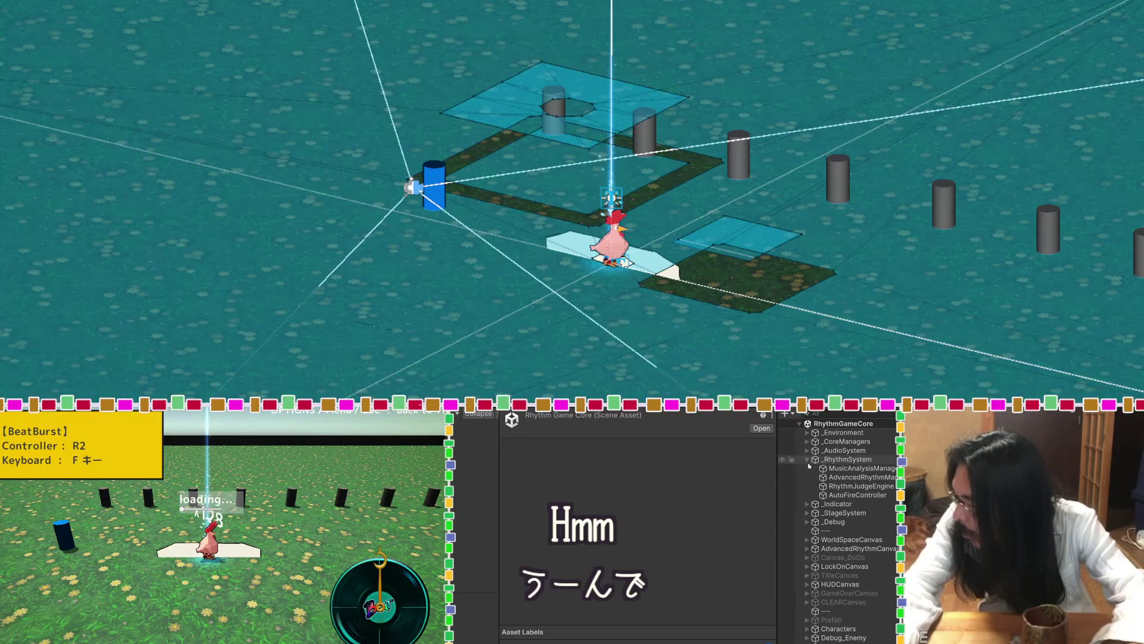
pyautogui.click(807, 504)
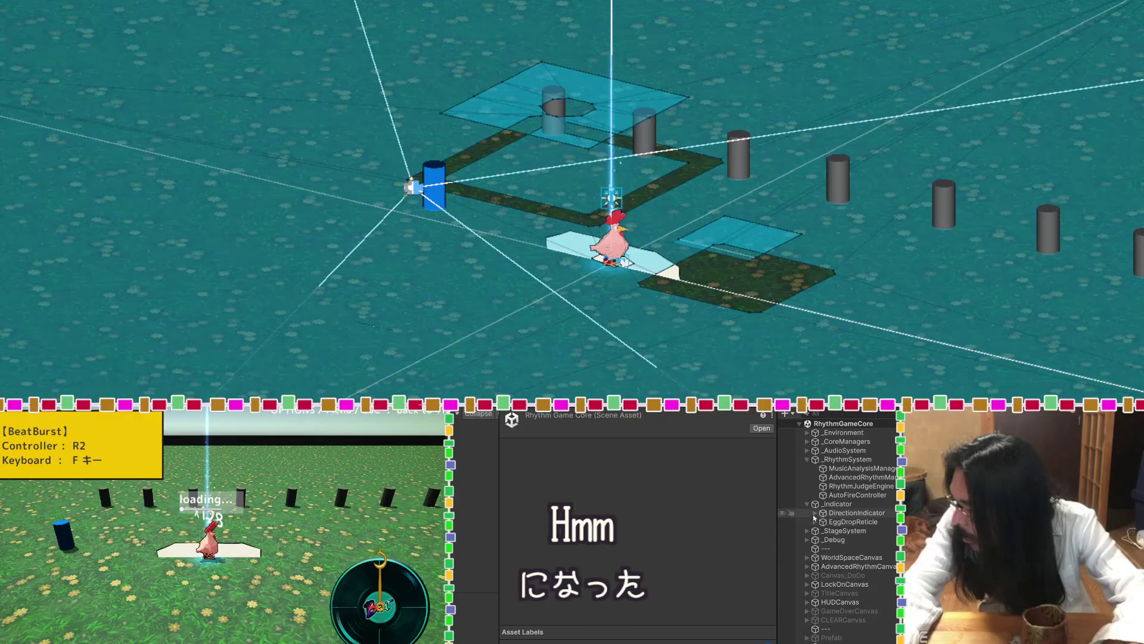
pyautogui.click(814, 522)
pyautogui.click(824, 531)
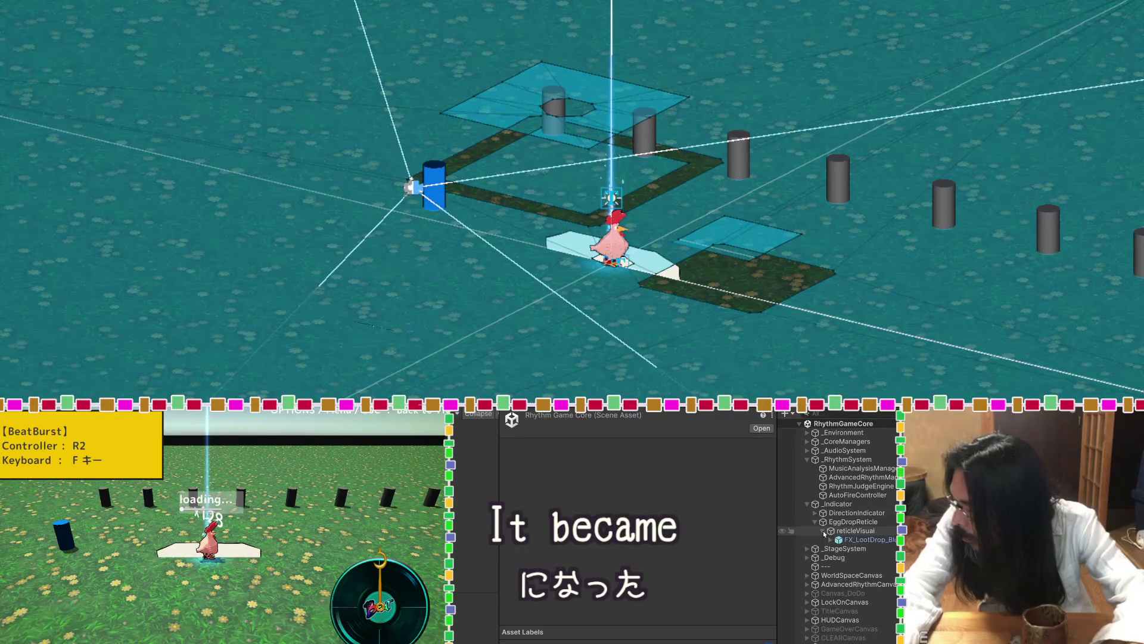
pyautogui.click(823, 531)
pyautogui.click(830, 522)
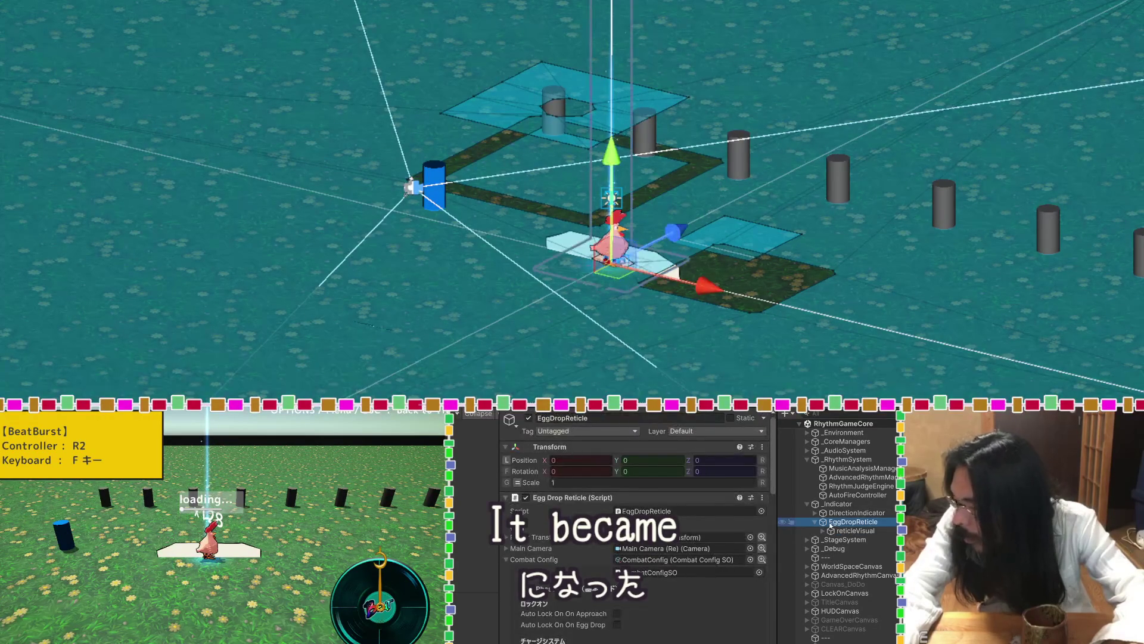
pyautogui.click(855, 530)
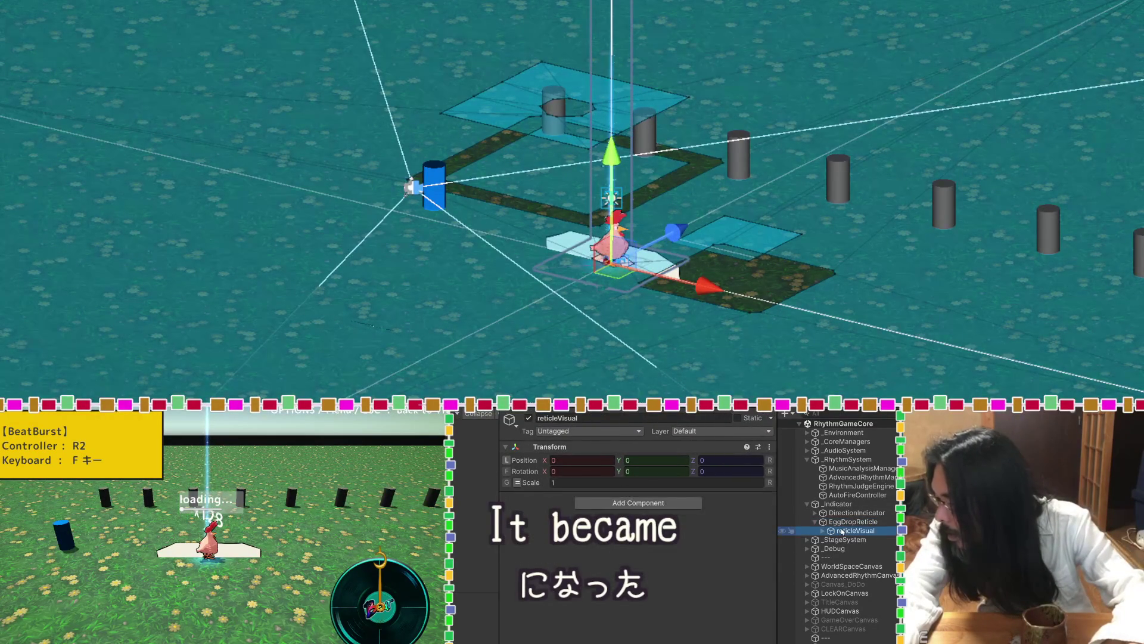
# Disable the reticleVisual object, then select Aura_re under Characters.
pyautogui.click(528, 418)
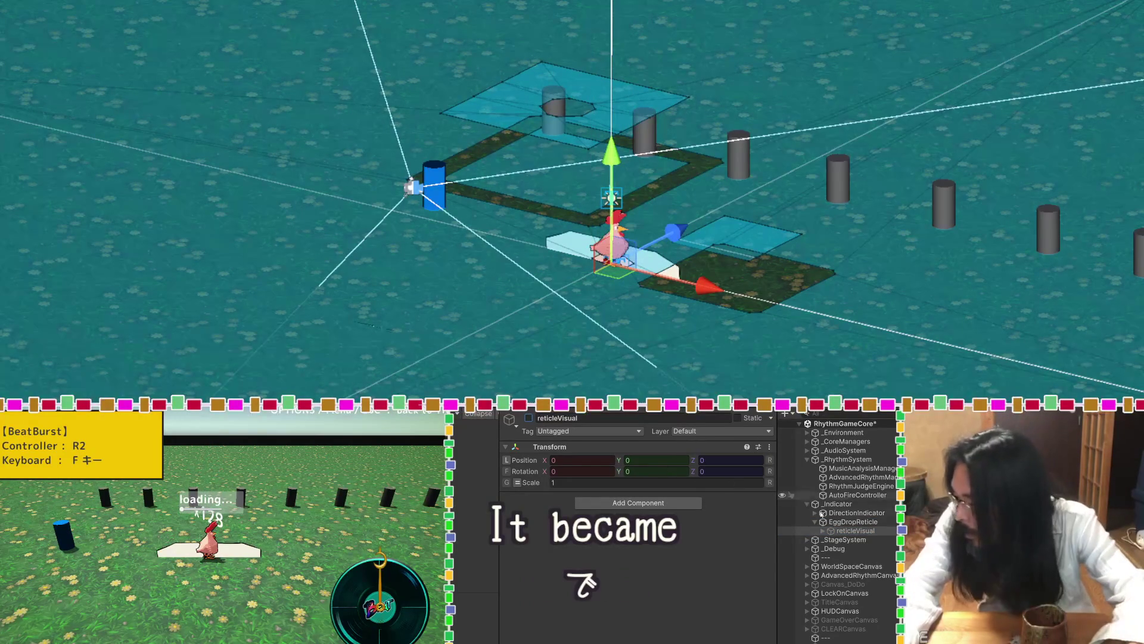
pyautogui.scroll(-1, 834, 531)
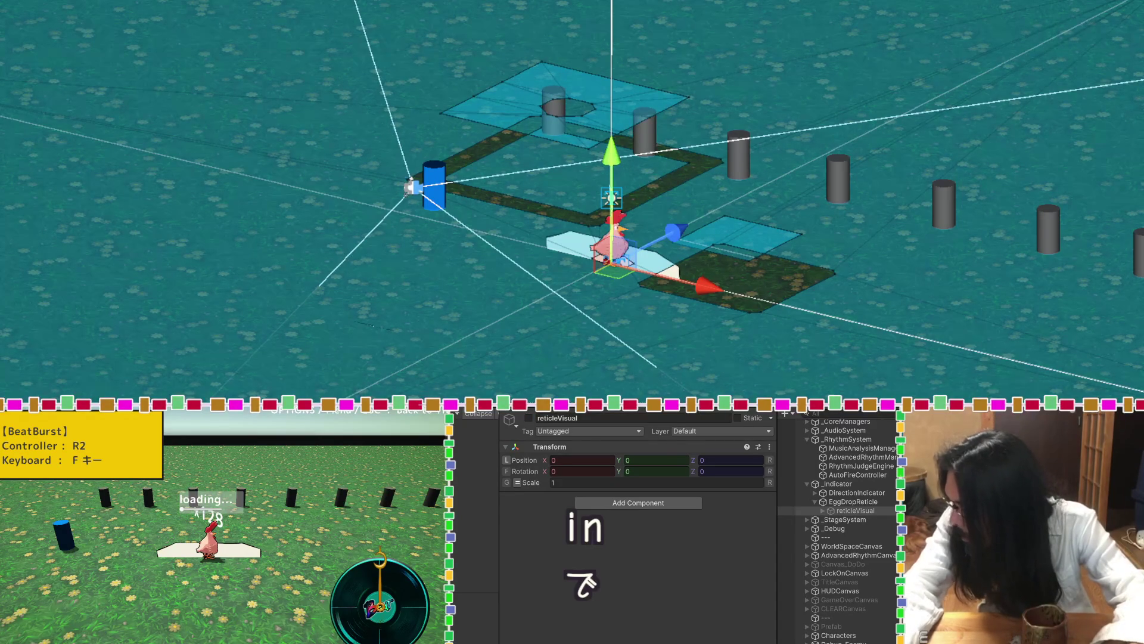
pyautogui.click(831, 512)
pyautogui.scroll(1, 831, 514)
pyautogui.hotkey('ctrl', 'z')
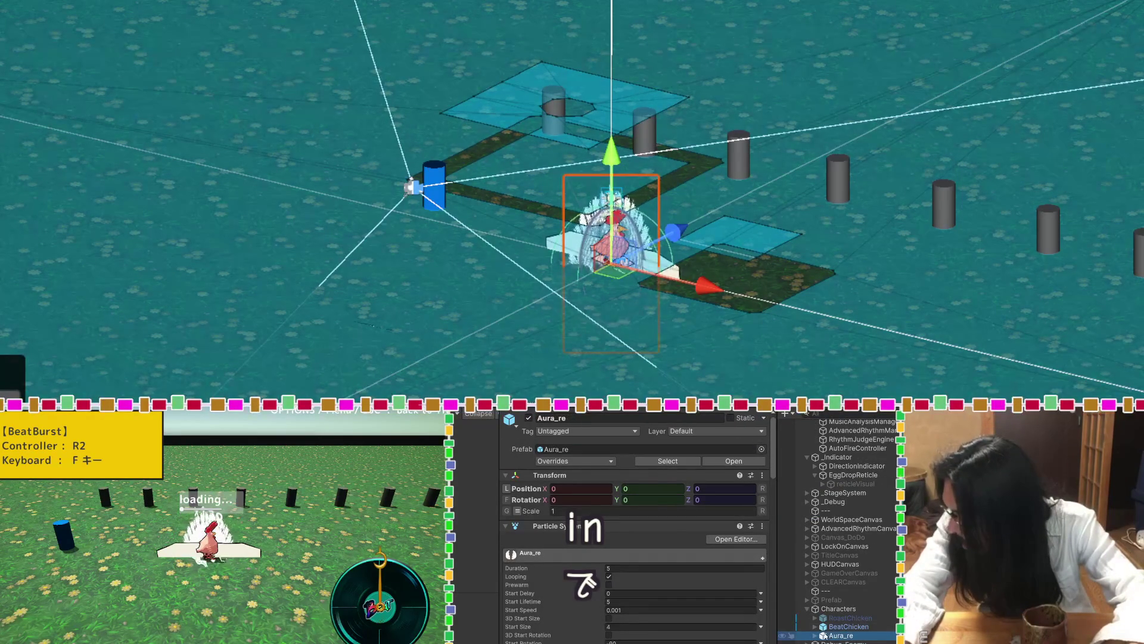
# Parent Aura_re to BeatChicken, move it back under Characters, then delete it.
pyautogui.click(815, 627)
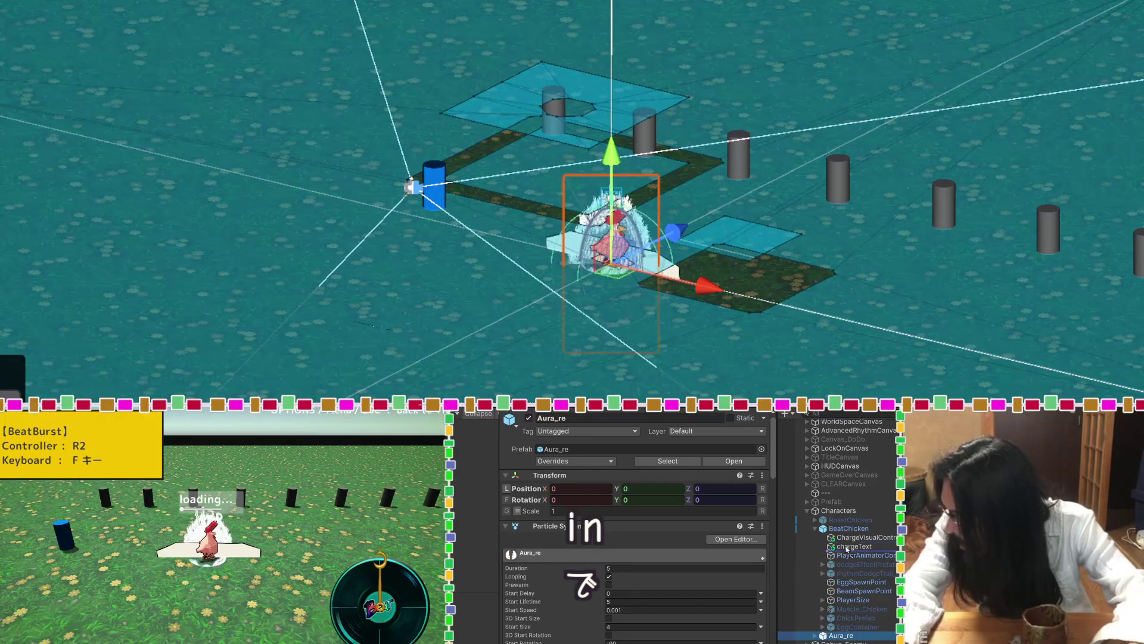
pyautogui.moveTo(846, 539); pyautogui.dragTo(847, 537)
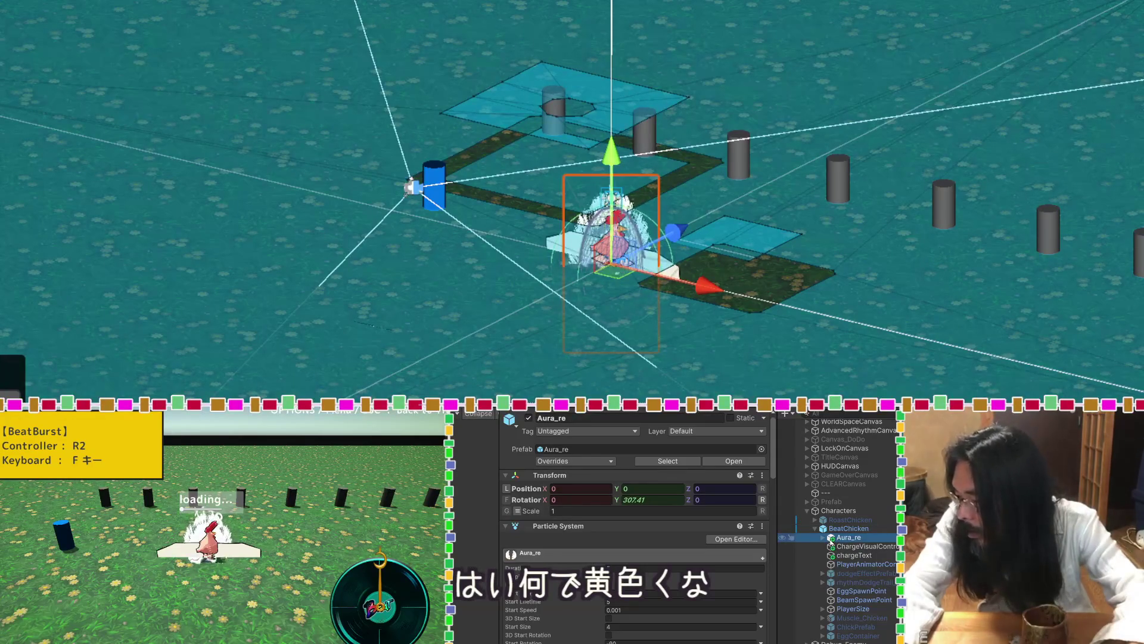
pyautogui.scroll(-5, 772, 578)
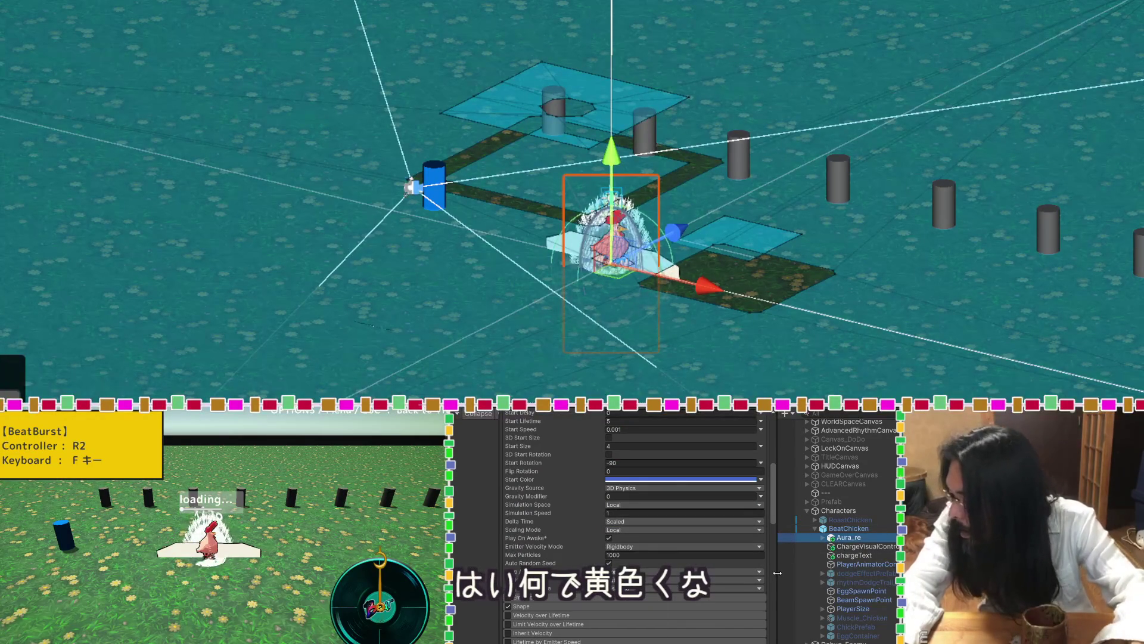
pyautogui.moveTo(847, 537); pyautogui.dragTo(846, 635)
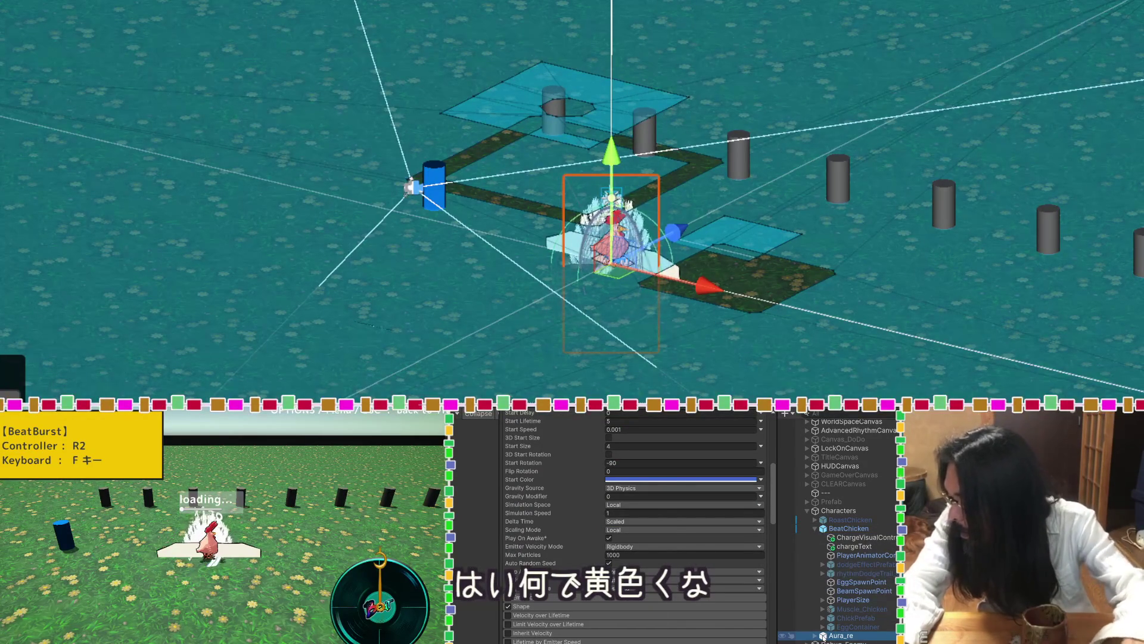
pyautogui.rightClick(846, 636)
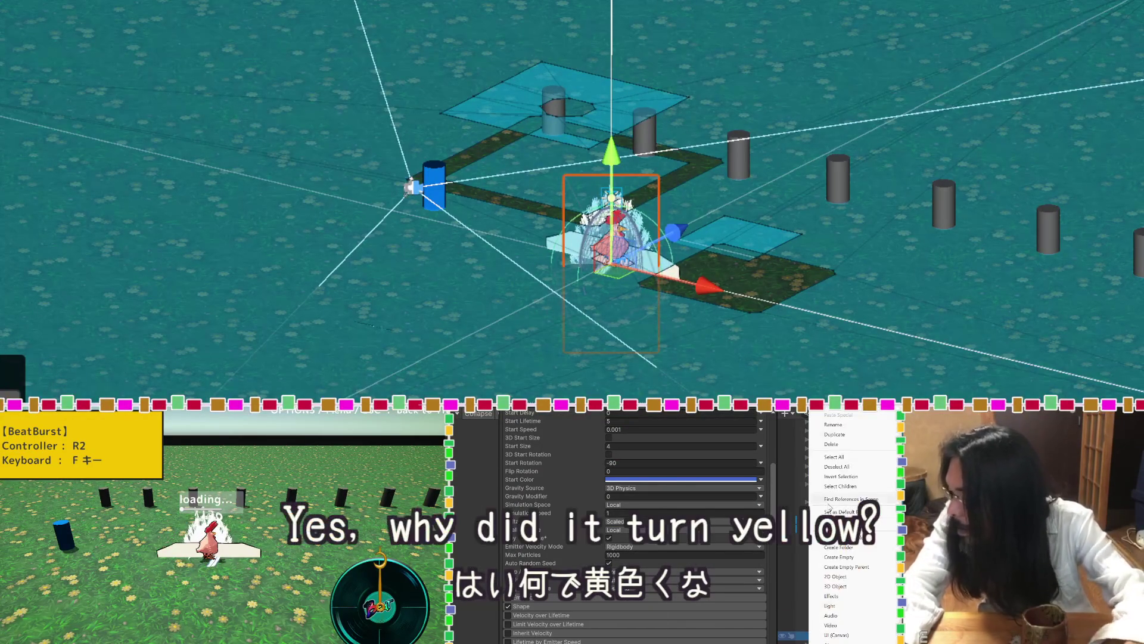
pyautogui.click(840, 445)
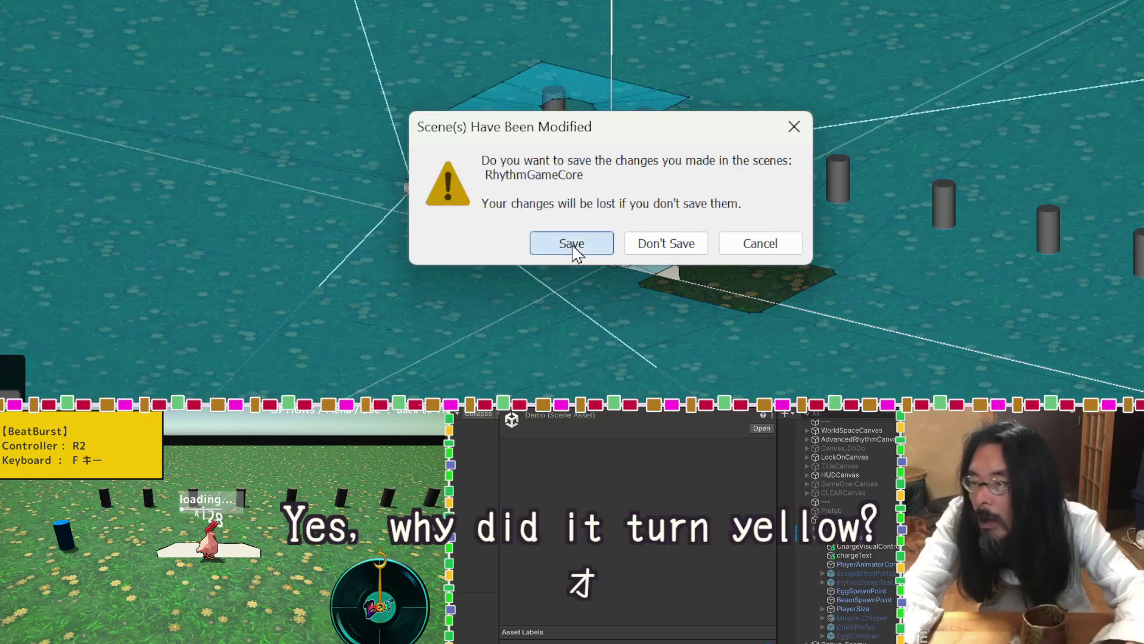
# Save RhythmGameCore, select Aura_re in the Demo scene, and apply all its overrides to the prefab.
pyautogui.click(572, 245)
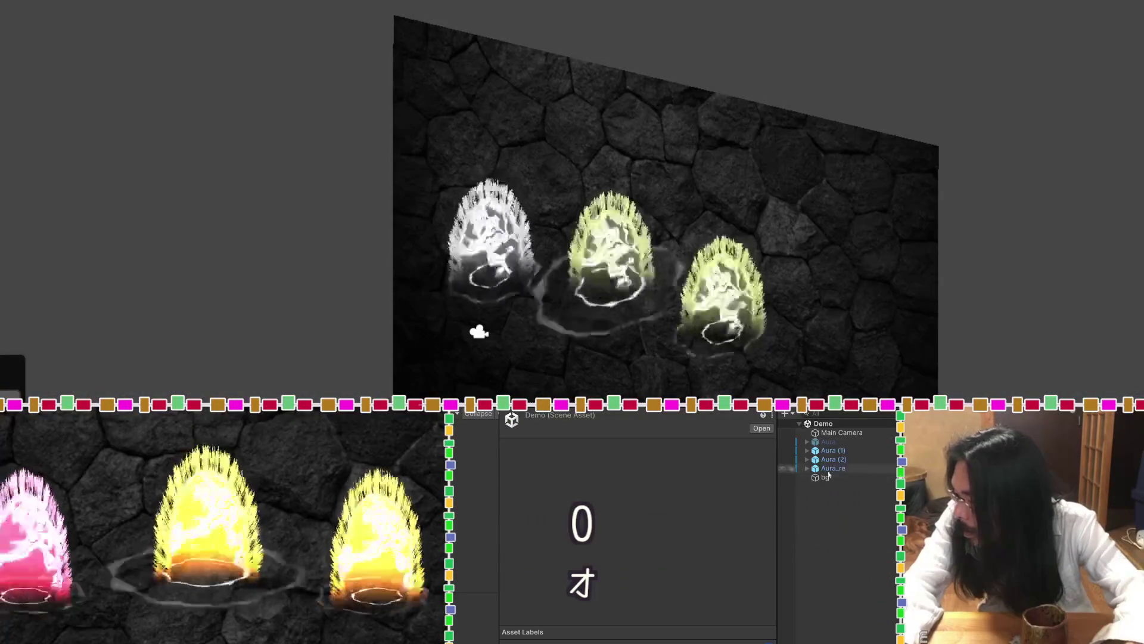
pyautogui.click(829, 470)
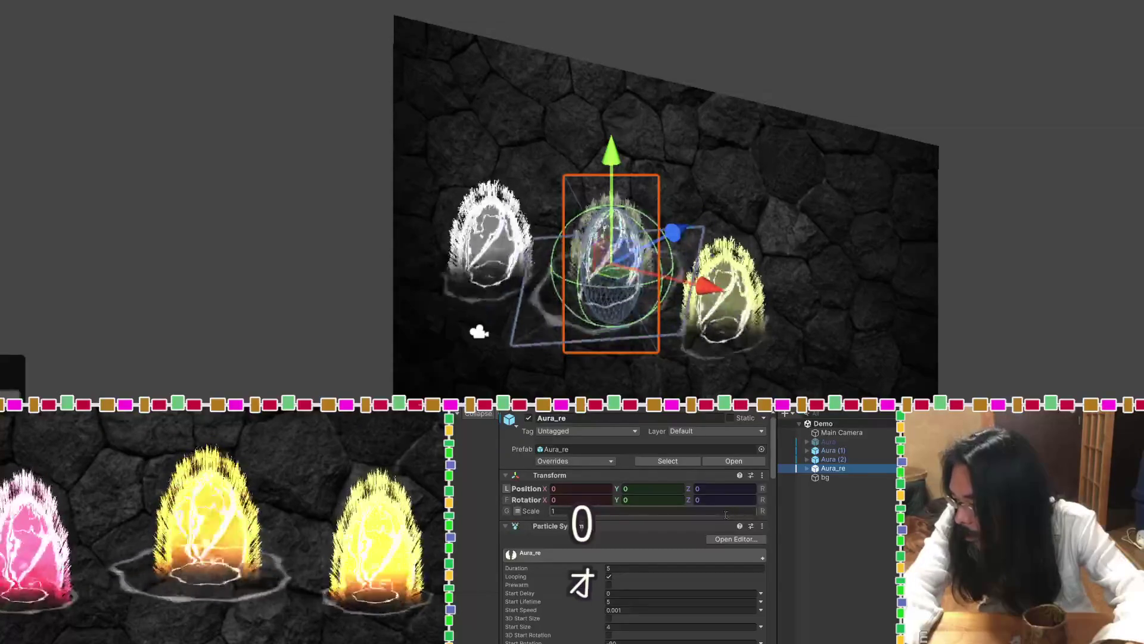
pyautogui.click(582, 463)
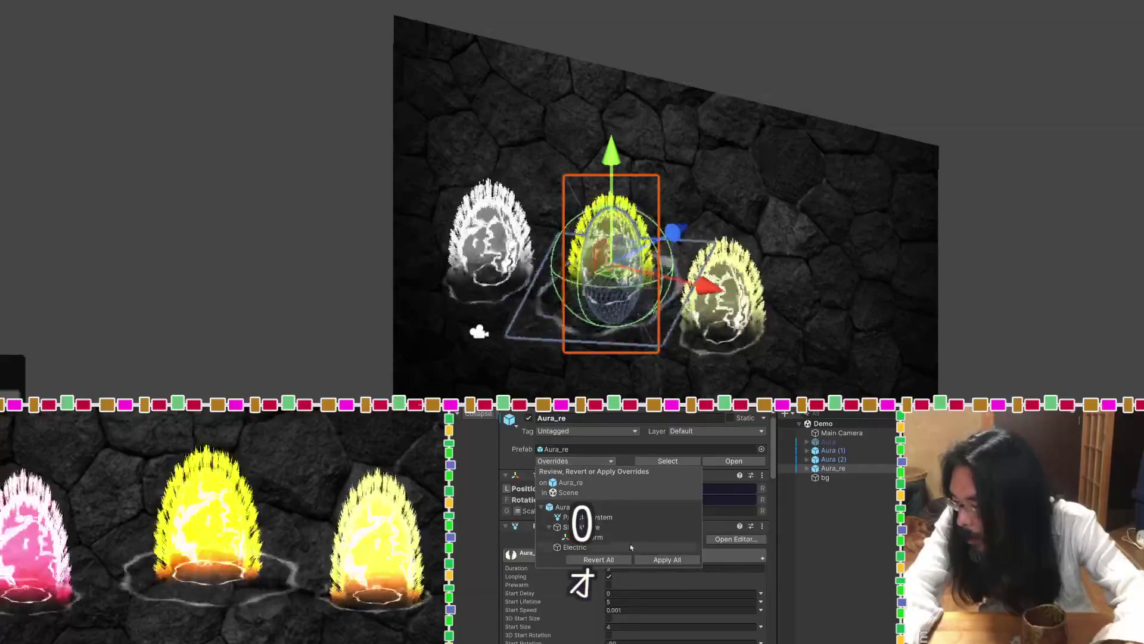
pyautogui.click(663, 560)
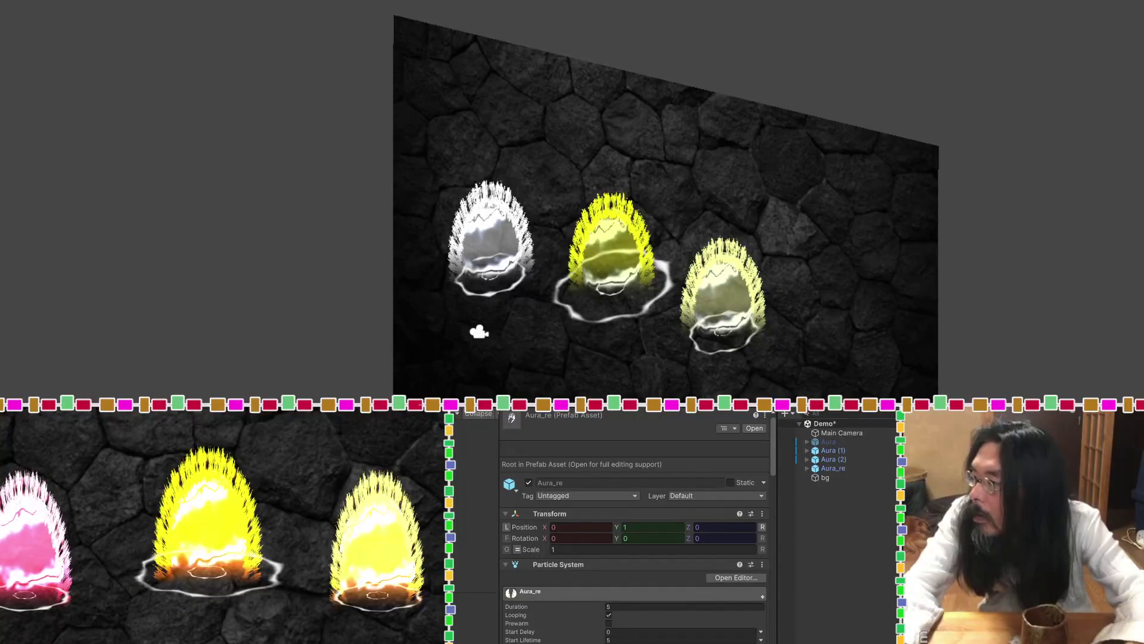
# Open the RhythmGameCore scene, saving the Demo scene's changes first.
pyautogui.press('Delete')
pyautogui.click(645, 243)
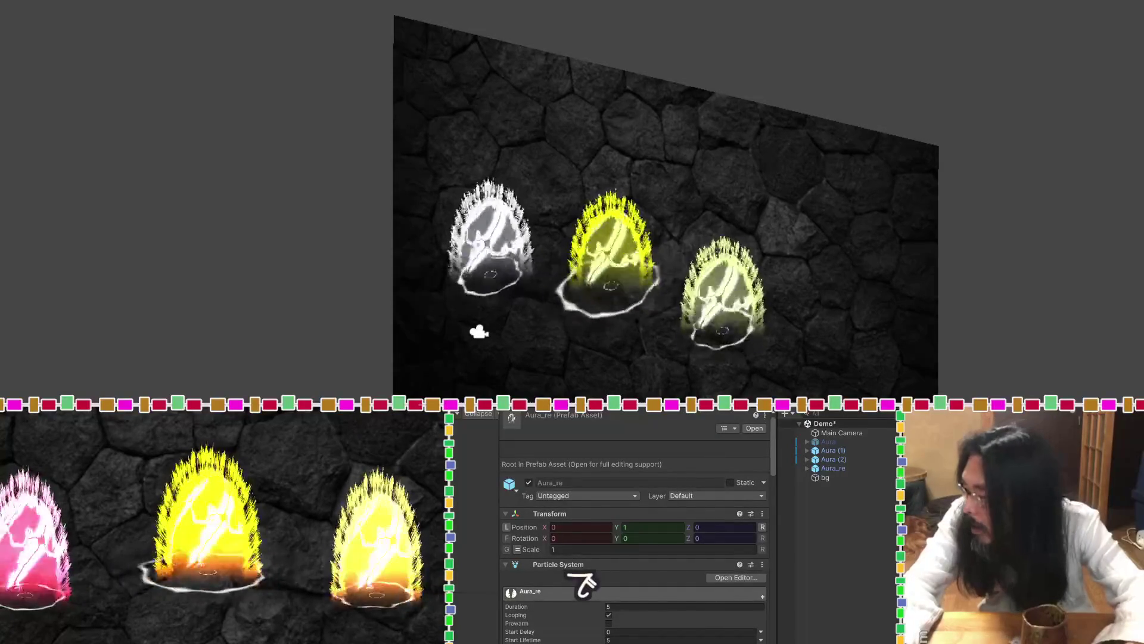
pyautogui.press('Return')
pyautogui.click(572, 244)
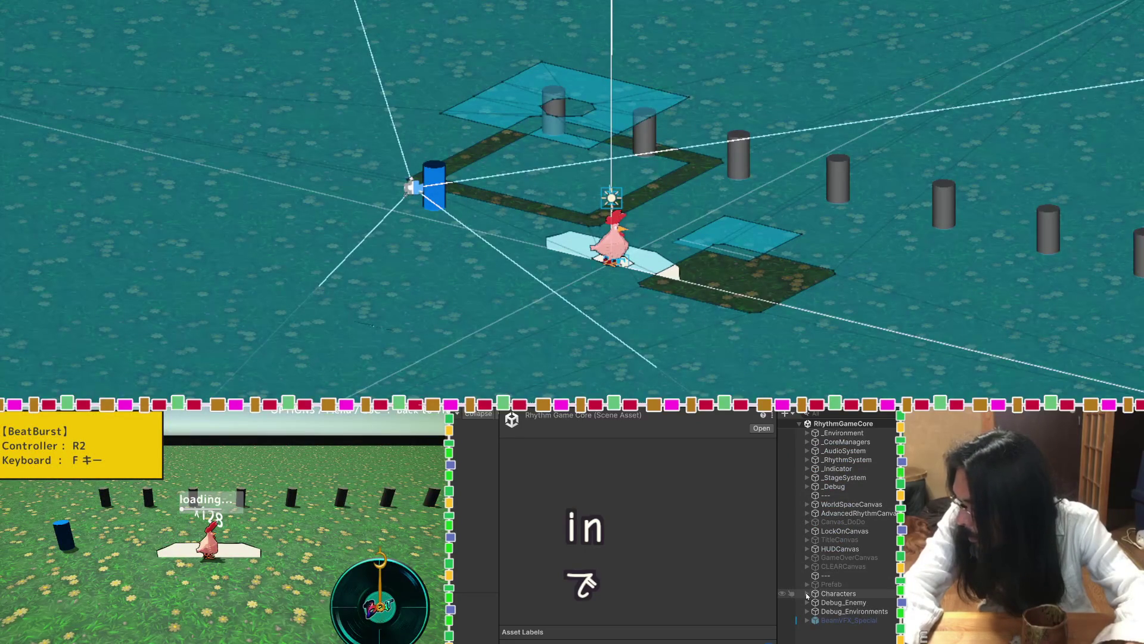
# Expand the Characters group in the Hierarchy and select BeatChicken.
pyautogui.click(808, 594)
pyautogui.click(815, 610)
pyautogui.click(826, 610)
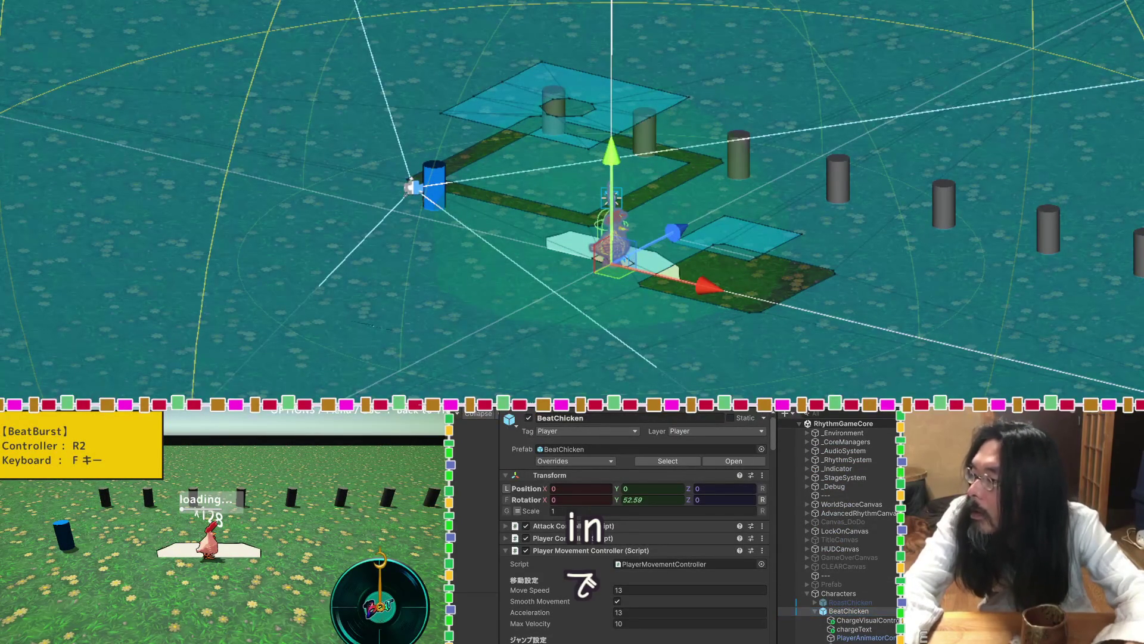
# Paste Aura_re as a child of BeatChicken and view the aura around the chicken.
pyautogui.click(849, 610)
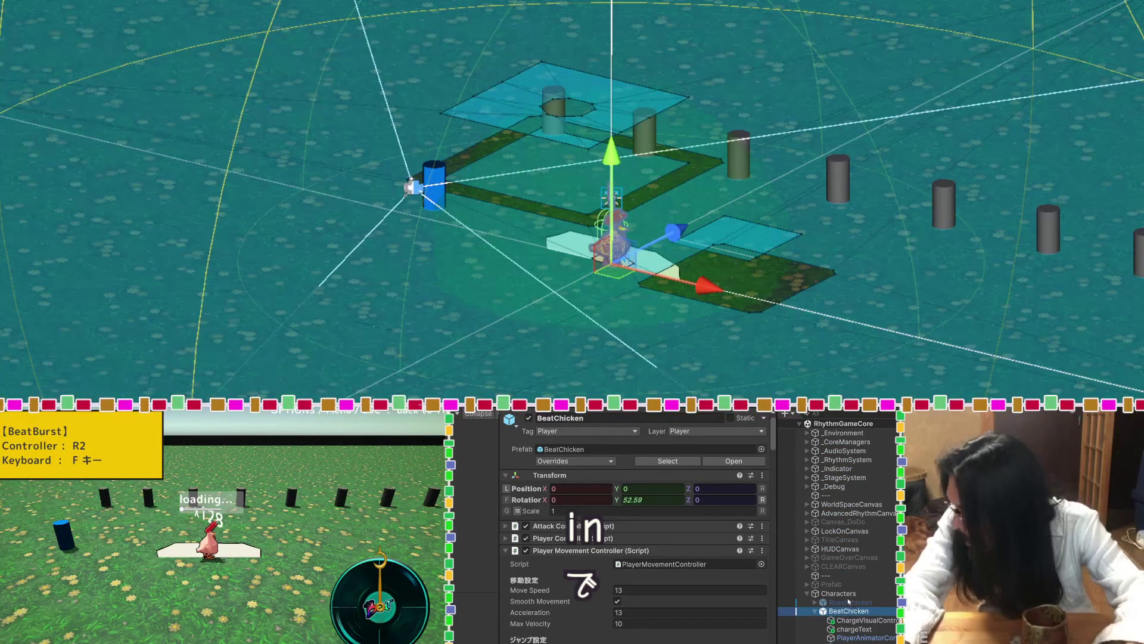
pyautogui.hotkey('ctrl', 'shift', 'v')
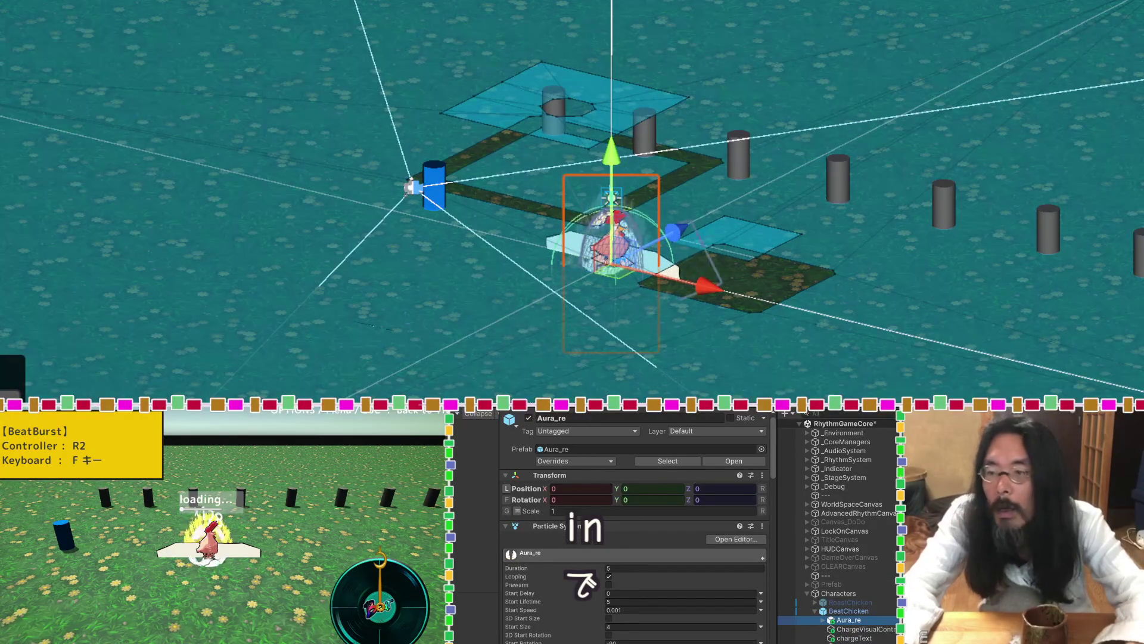
pyautogui.moveTo(856, 353); pyautogui.dragTo(573, 395)
pyautogui.scroll(6, 689, 294)
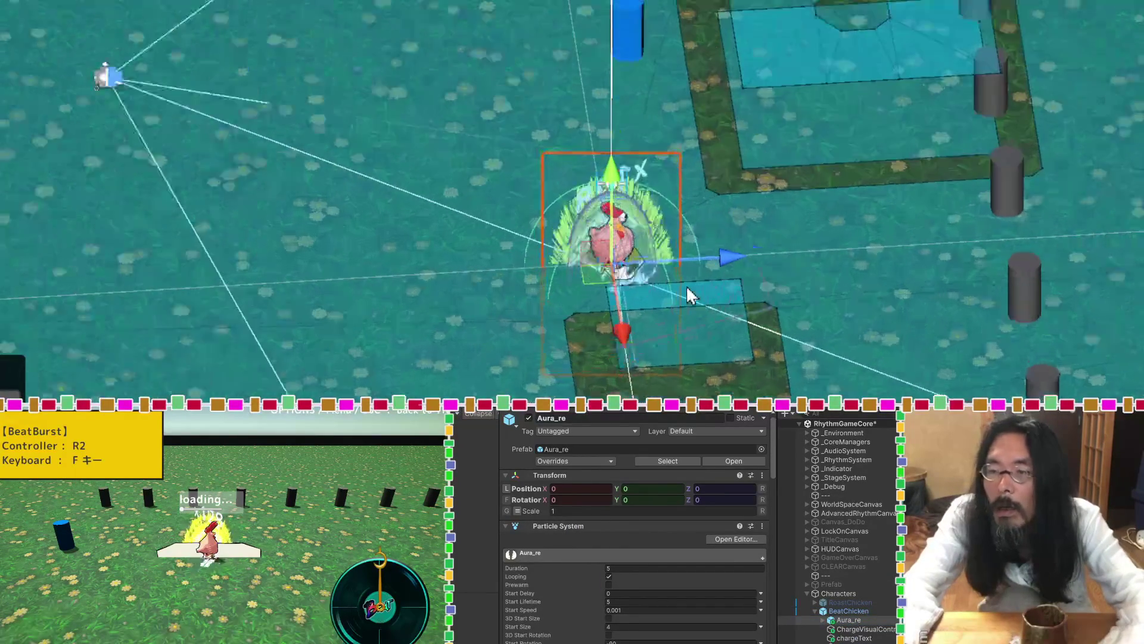
pyautogui.moveTo(690, 294)
pyautogui.mouseDown()
pyautogui.moveTo(891, 235)
pyautogui.moveTo(1062, 109)
pyautogui.moveTo(520, 392)
pyautogui.mouseUp()
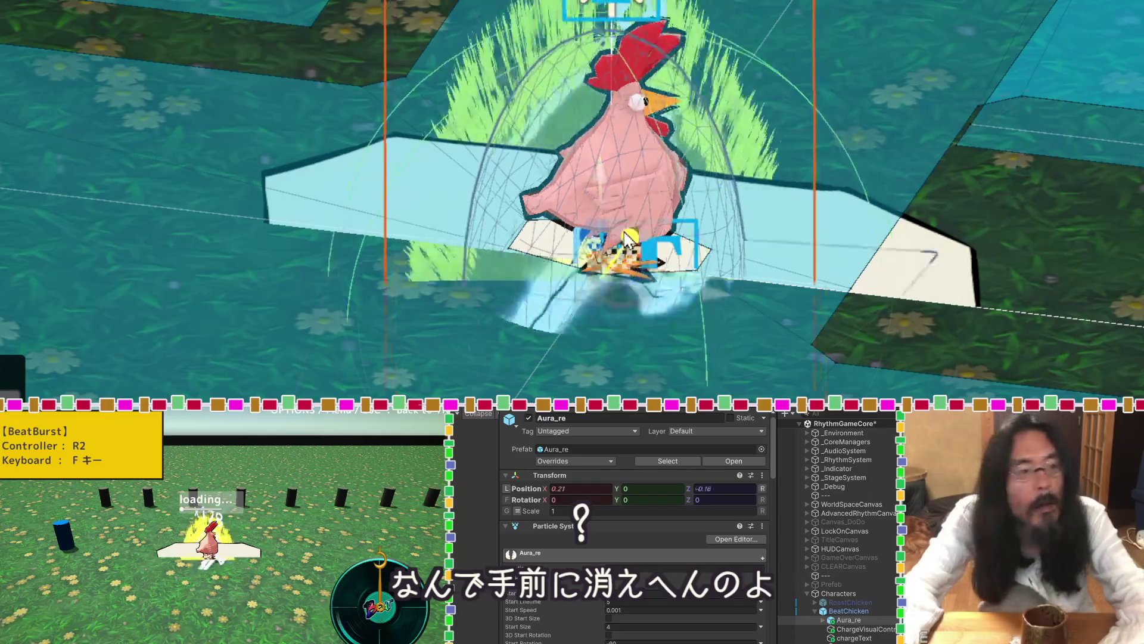
# Reset Aura_re to position 0,0,0 and move it to the end of BeatChicken's children.
pyautogui.hotkey('ctrl', 'z')
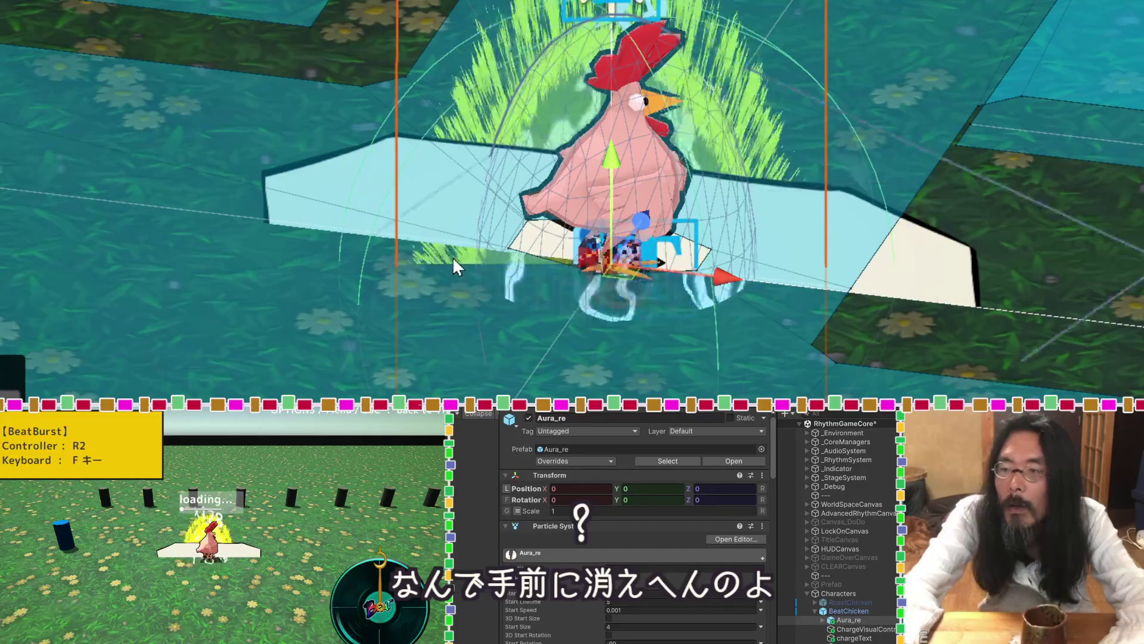
pyautogui.scroll(-2, 520, 245)
pyautogui.moveTo(520, 245)
pyautogui.mouseDown()
pyautogui.moveTo(37, 117)
pyautogui.moveTo(176, 209)
pyautogui.moveTo(401, 179)
pyautogui.mouseUp()
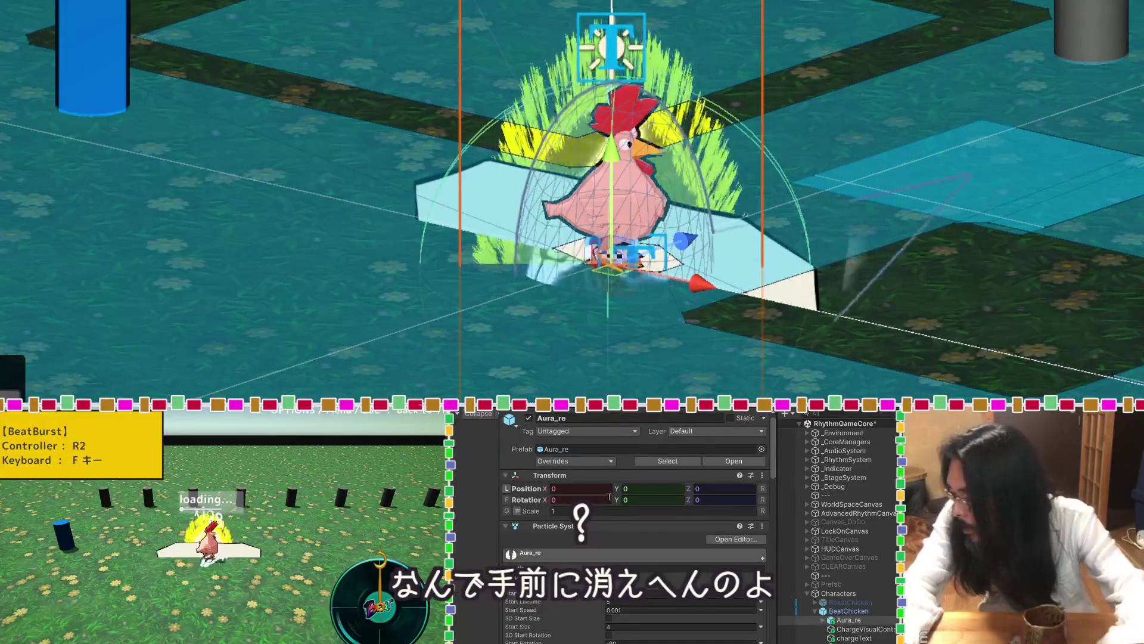
pyautogui.scroll(-5, 835, 555)
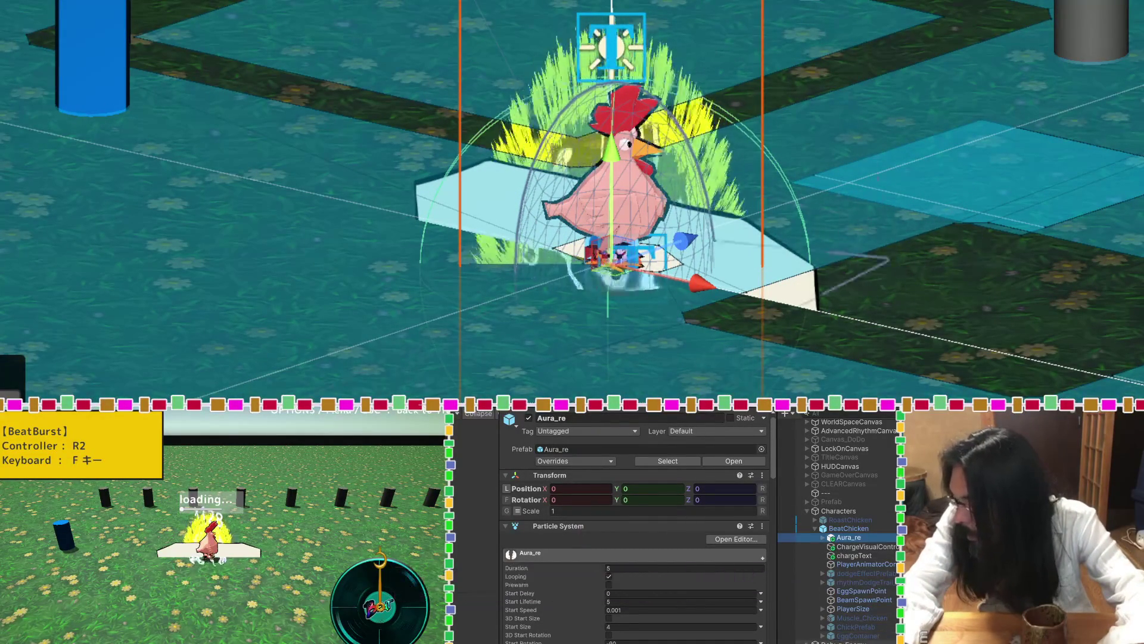
pyautogui.moveTo(837, 642); pyautogui.dragTo(839, 640)
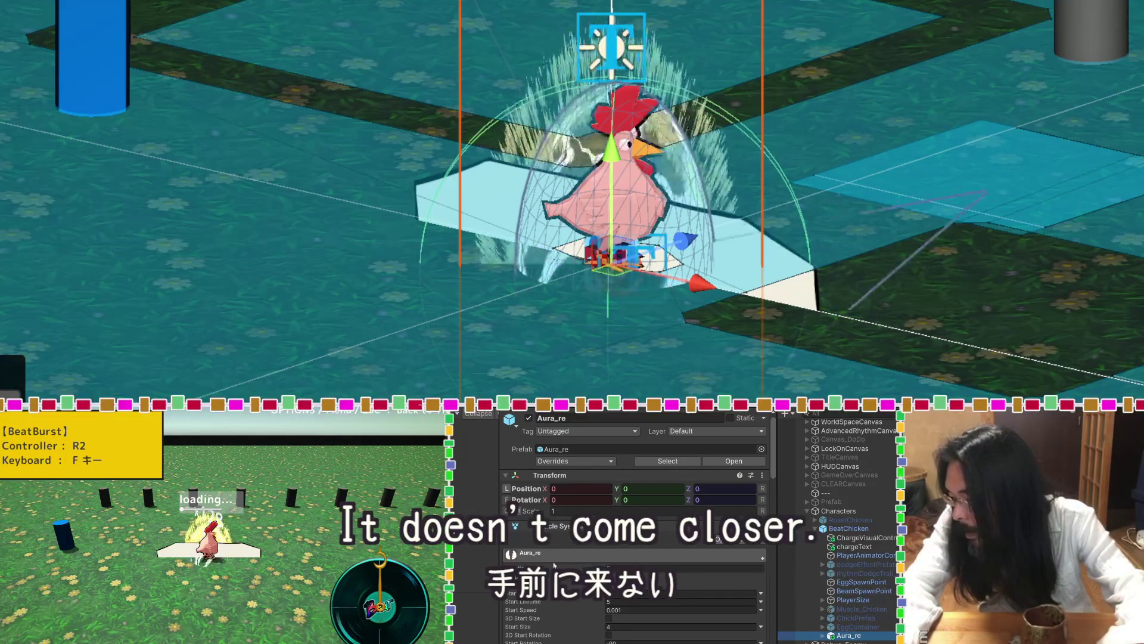
pyautogui.scroll(-15, 554, 565)
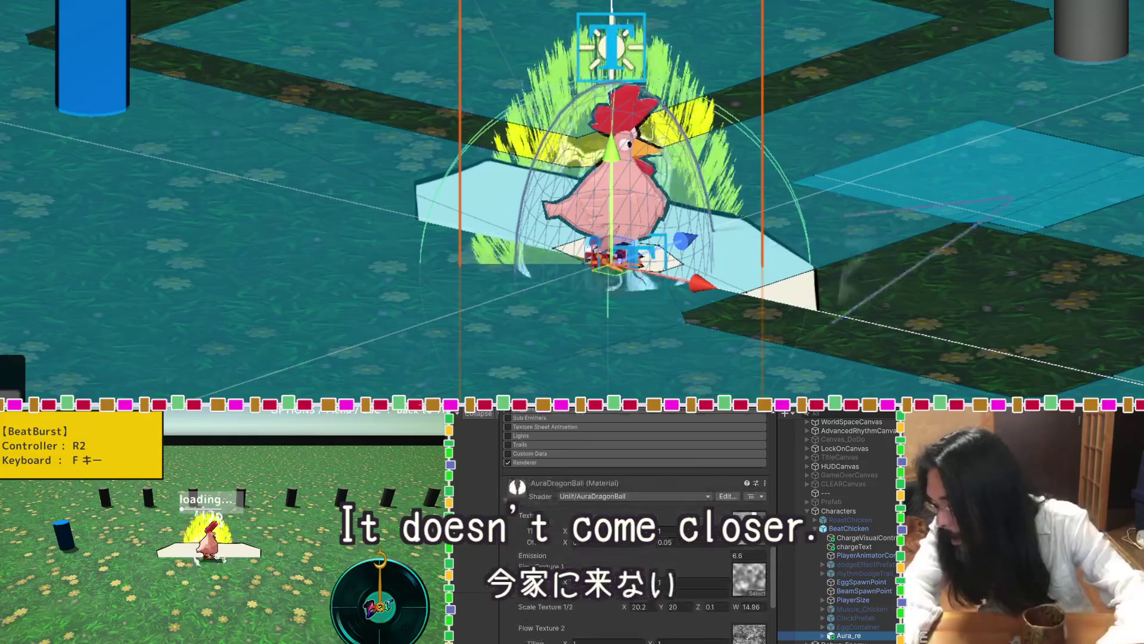
# Test a material toggle, then try From Shader and Geometry render queues on AuraDragonBall.
pyautogui.scroll(-5, 635, 524)
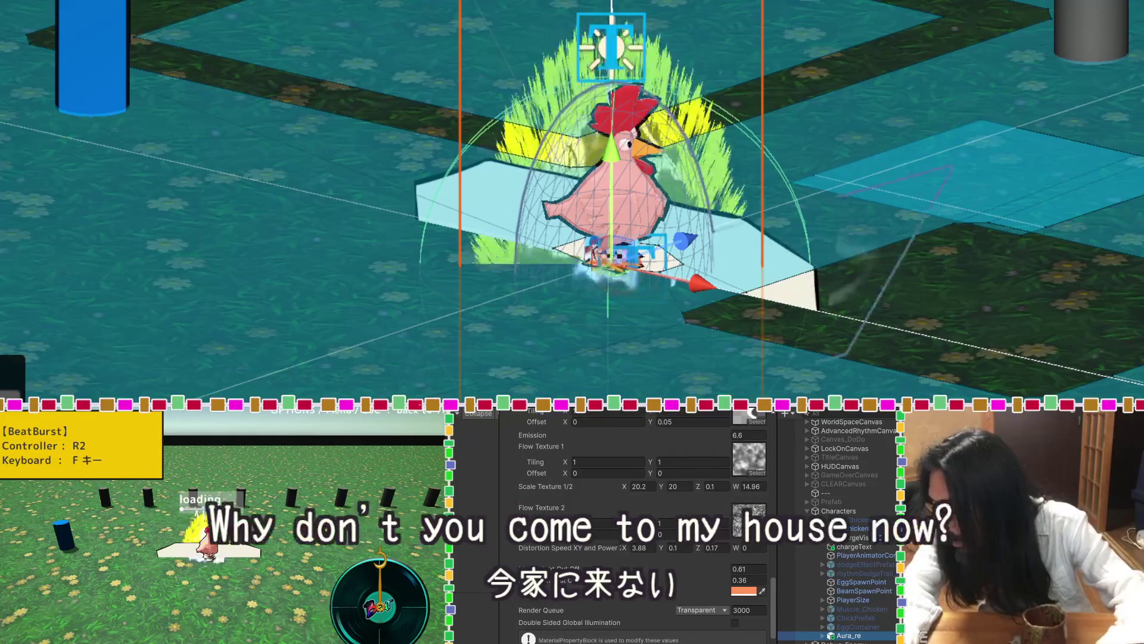
pyautogui.scroll(-2, 634, 525)
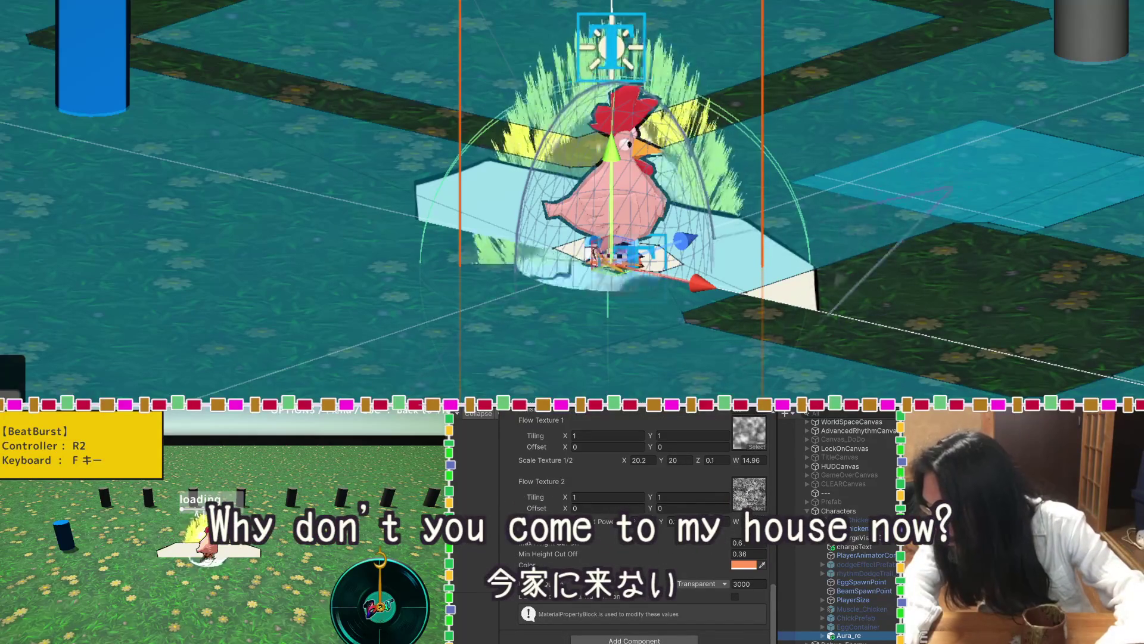
pyautogui.click(735, 597)
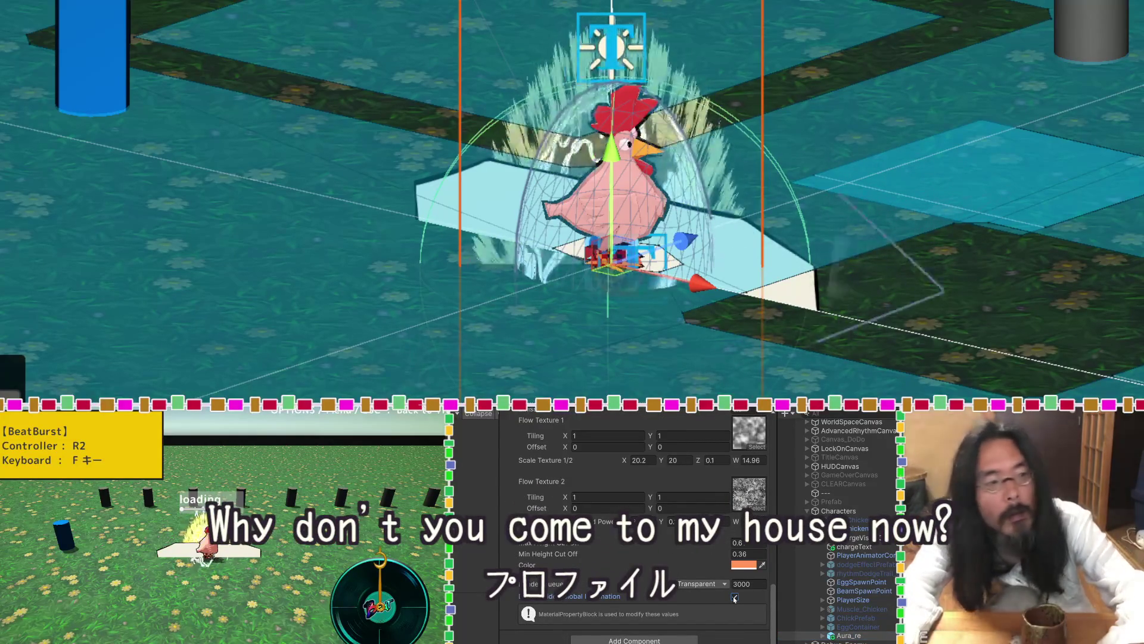
pyautogui.click(735, 597)
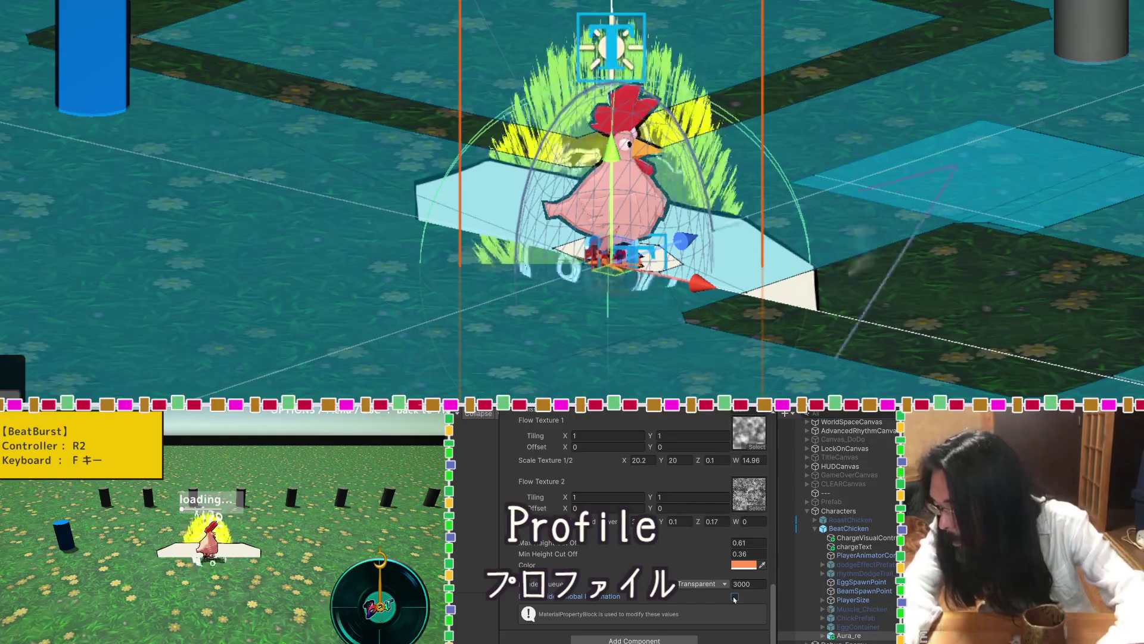
pyautogui.click(727, 584)
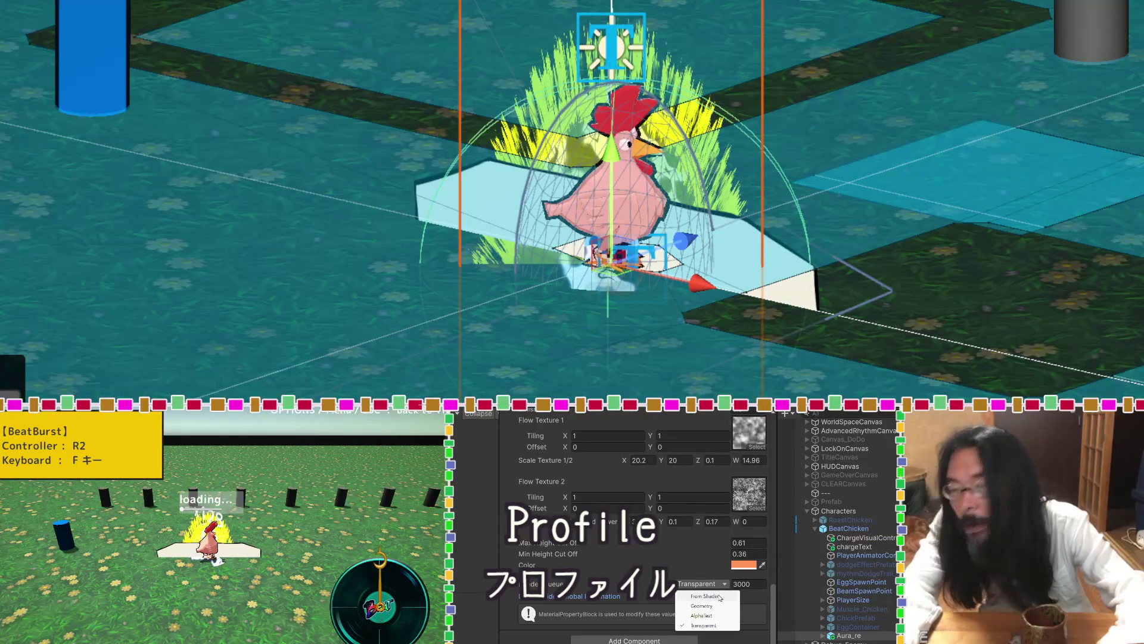
pyautogui.click(720, 598)
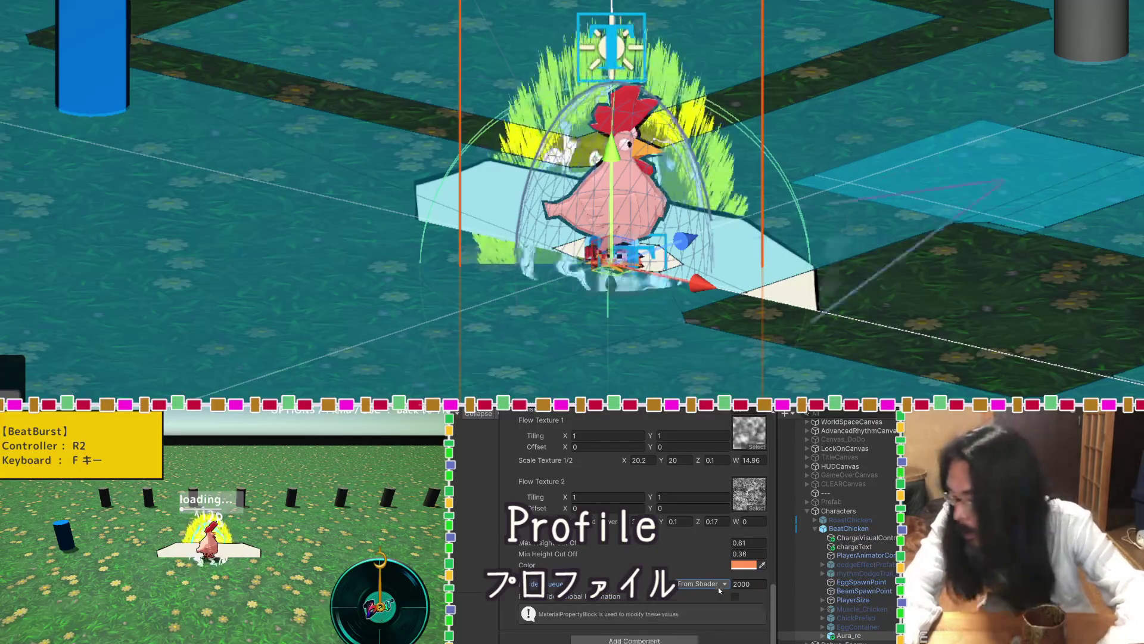
pyautogui.click(720, 587)
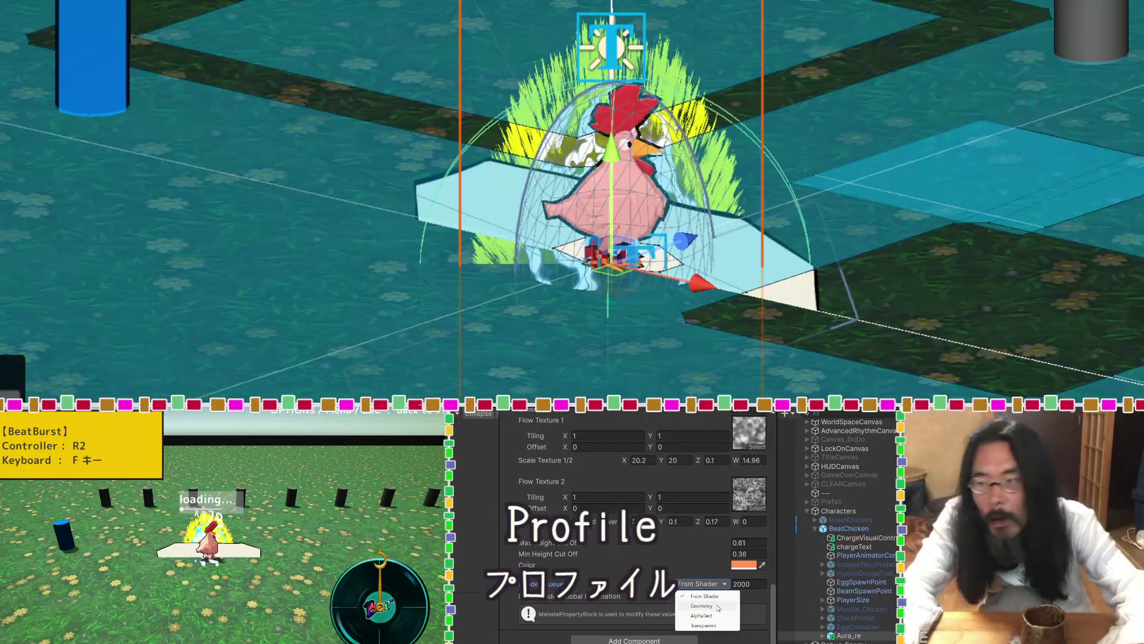
pyautogui.click(702, 606)
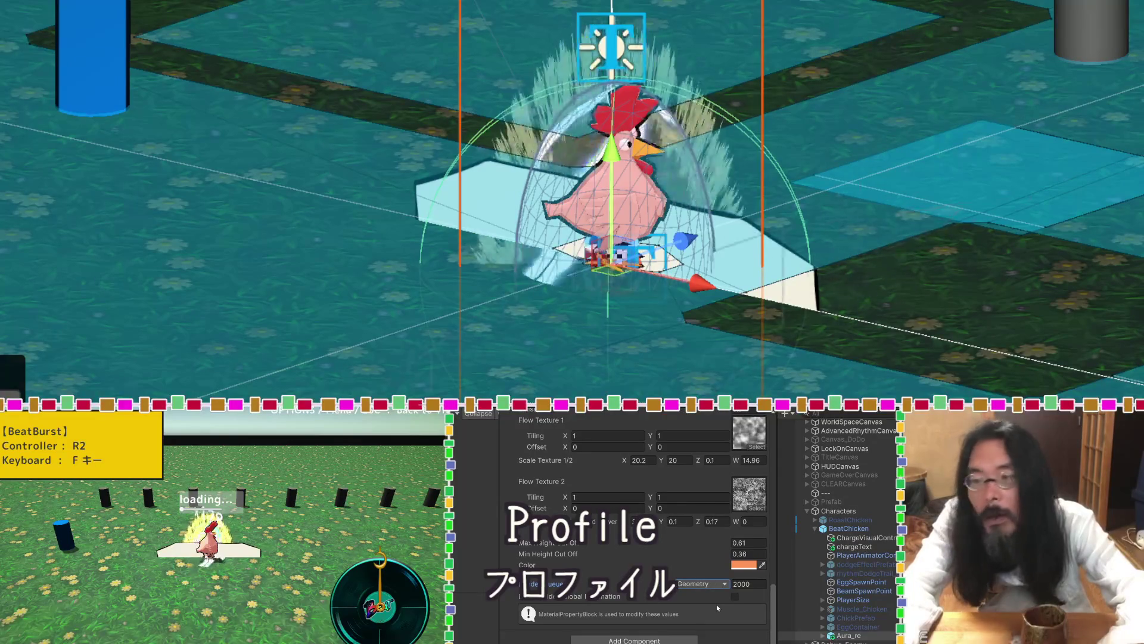
# Switch the render queue to AlphaTest, then settle on Transparent (3000).
pyautogui.click(717, 585)
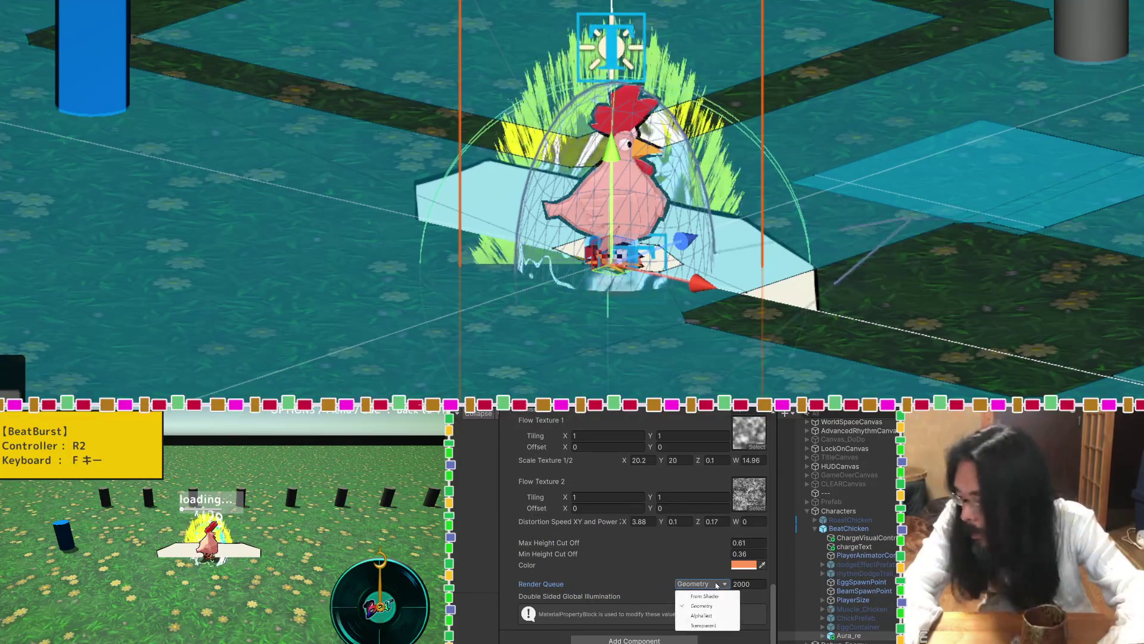
pyautogui.click(712, 617)
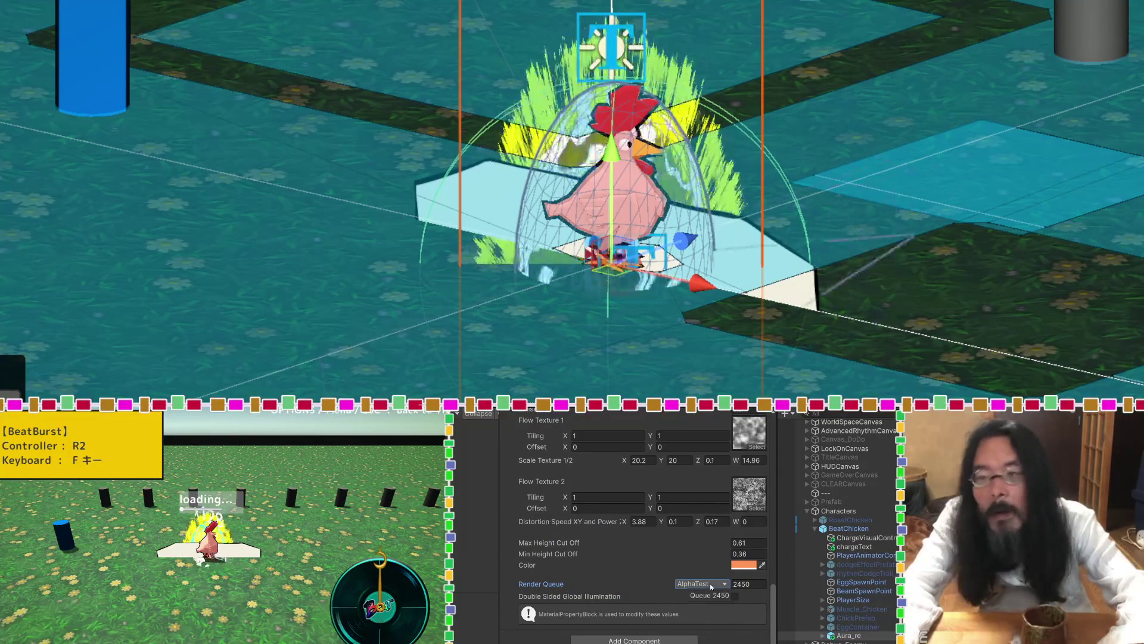
pyautogui.click(711, 586)
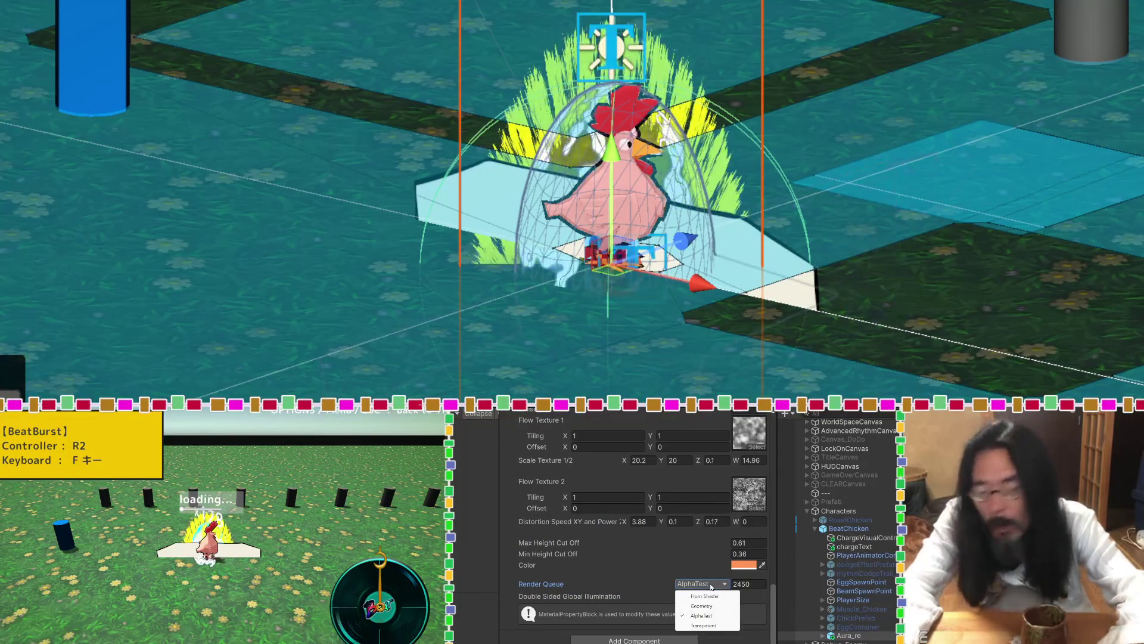
pyautogui.click(711, 626)
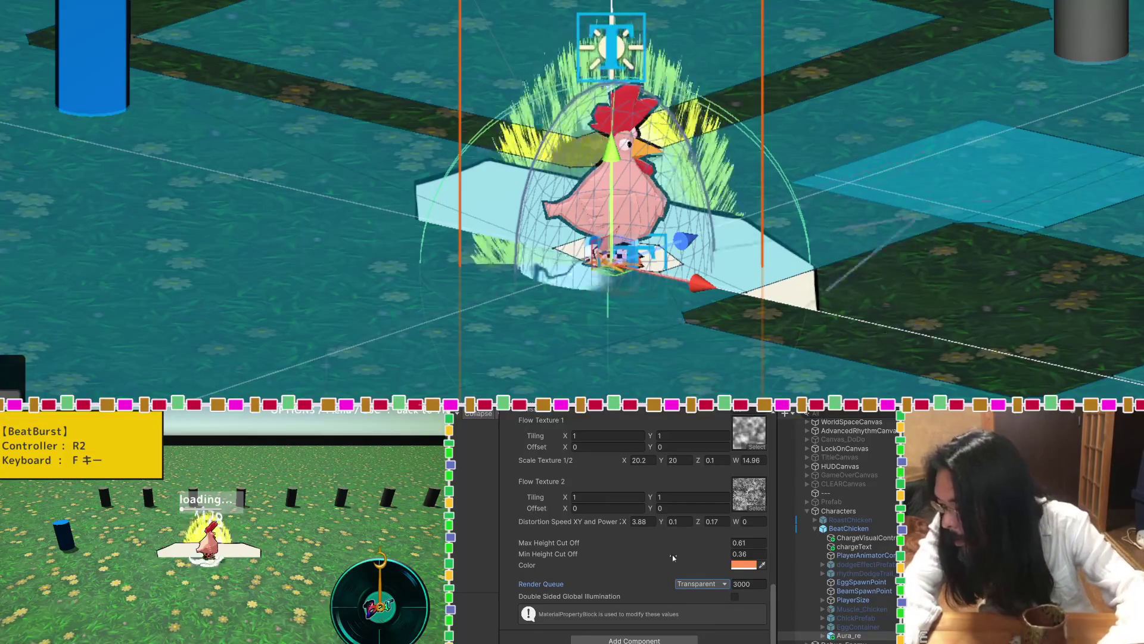
pyautogui.scroll(5, 673, 558)
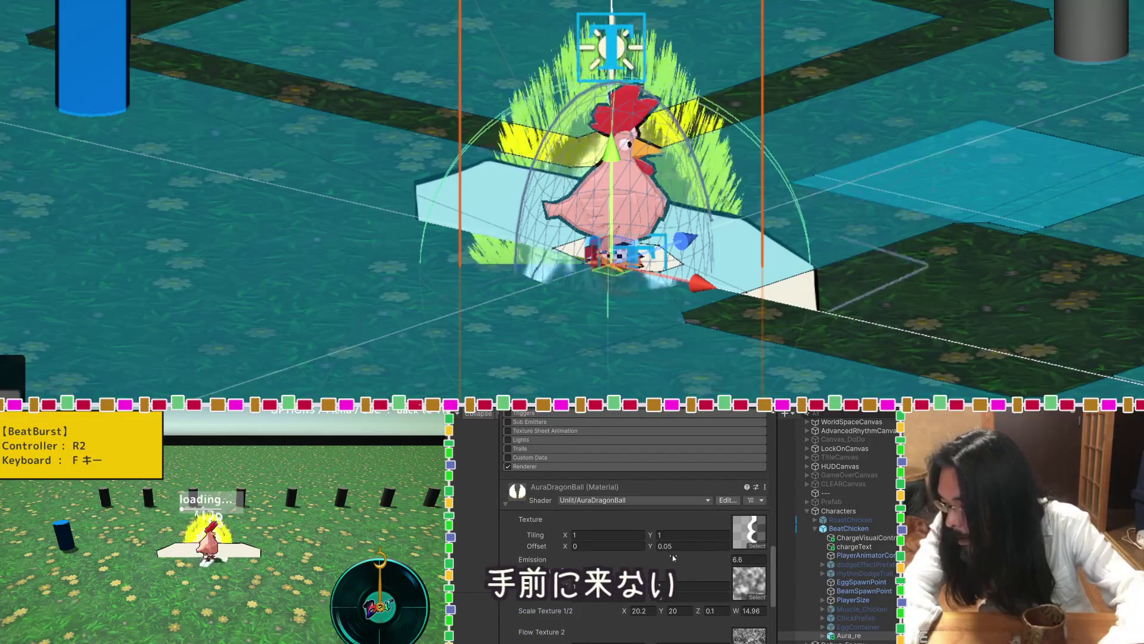
pyautogui.scroll(10, 673, 557)
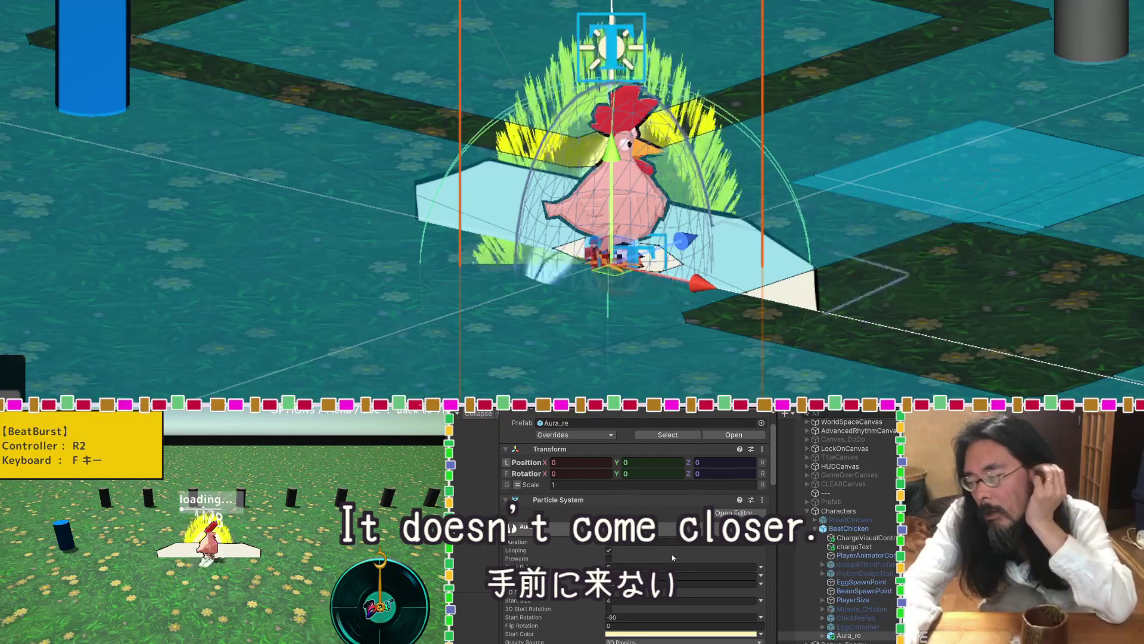
pyautogui.scroll(1, 673, 557)
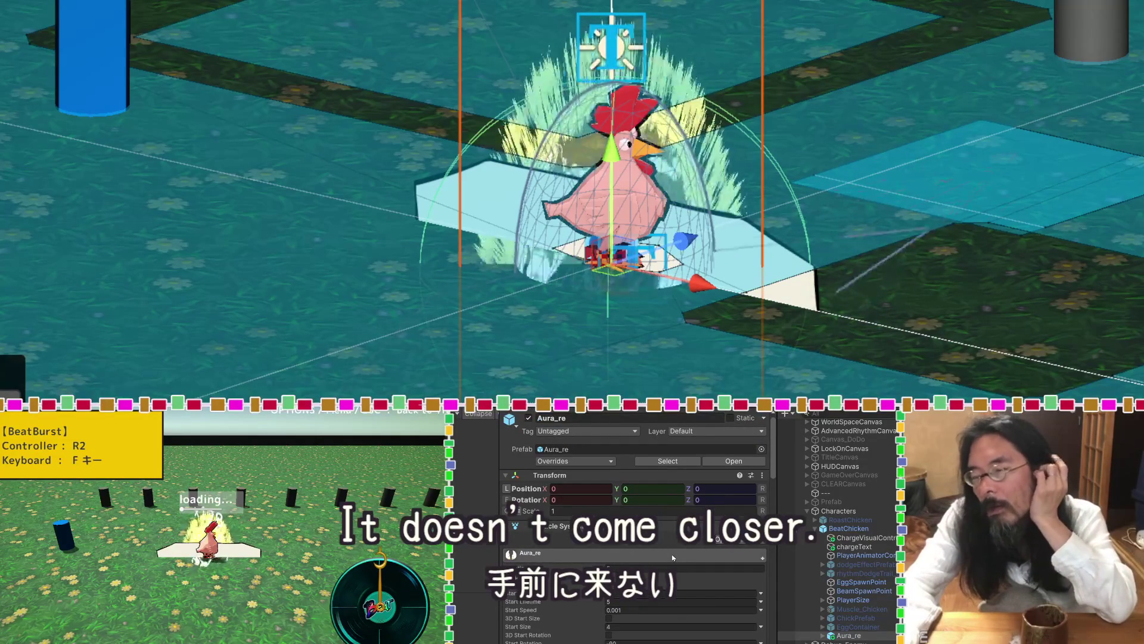
pyautogui.click(680, 433)
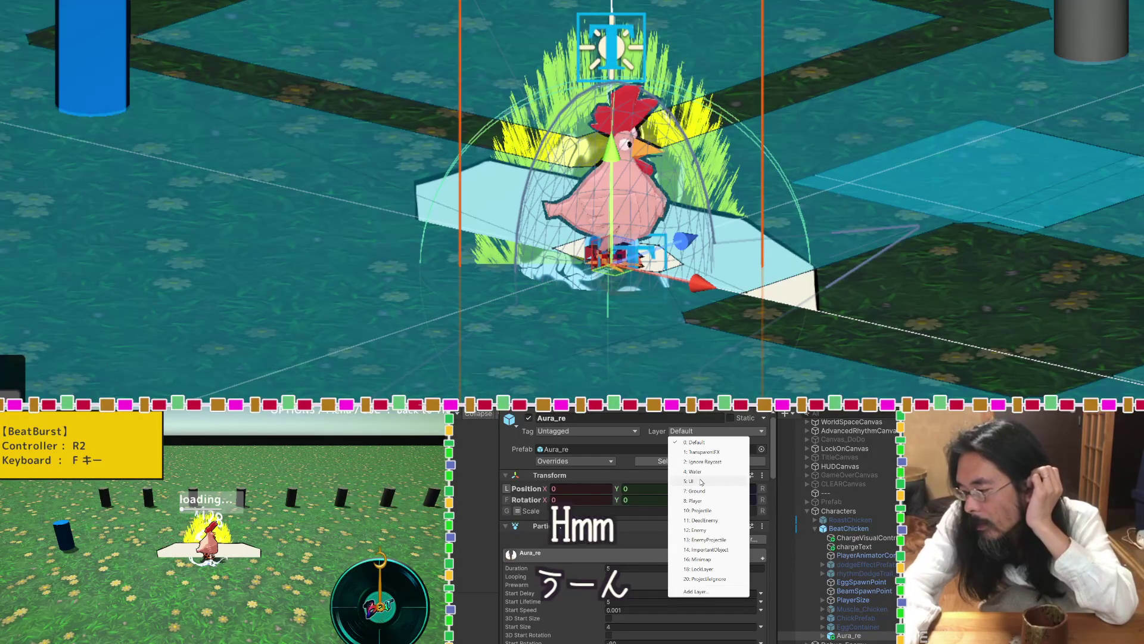
pyautogui.click(702, 482)
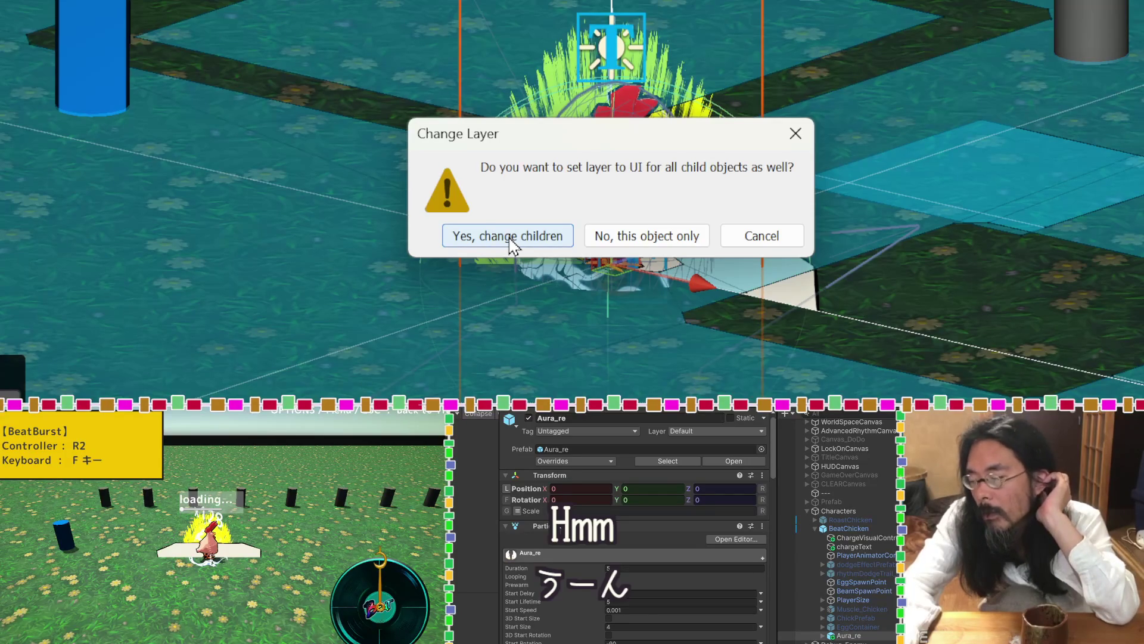
pyautogui.click(510, 238)
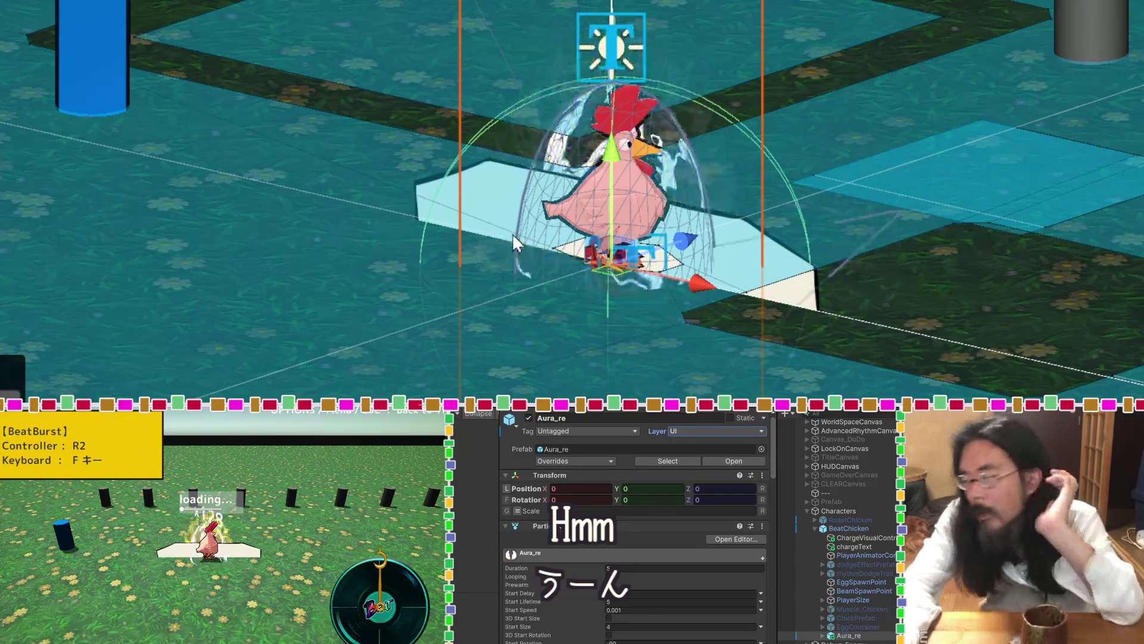
pyautogui.click(700, 436)
pyautogui.click(700, 443)
pyautogui.click(510, 239)
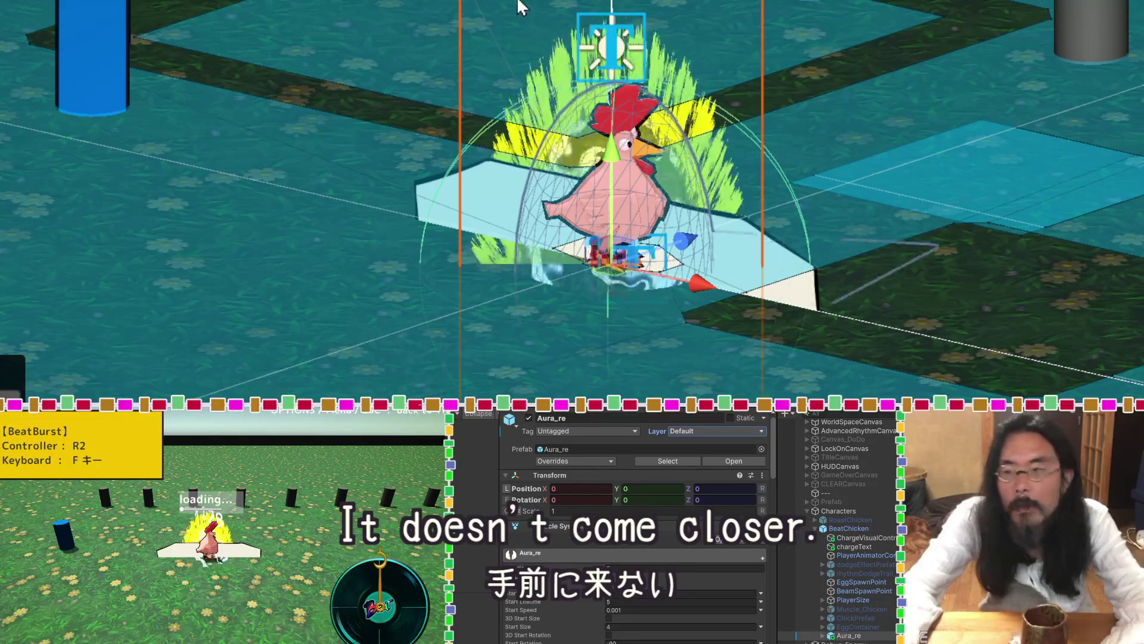
pyautogui.moveTo(611, 149)
pyautogui.mouseDown()
pyautogui.moveTo(617, 3)
pyautogui.moveTo(617, 70)
pyautogui.mouseUp()
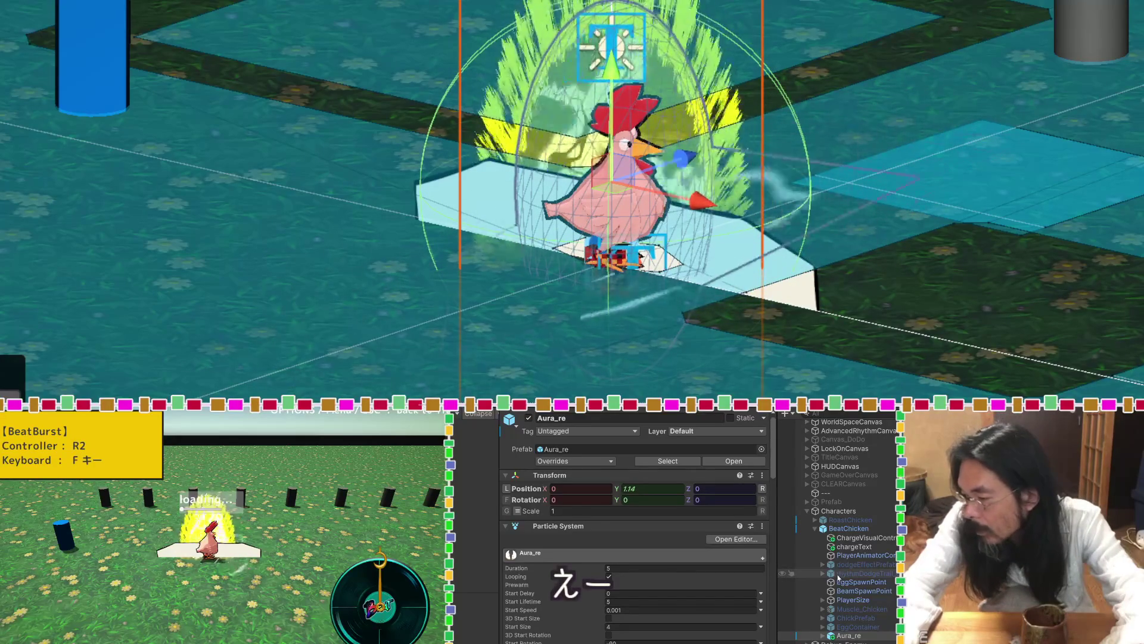
# Review Aura_re's particle settings: Start Size 4, Local simulation space, Max Particles 1000.
pyautogui.scroll(-5, 649, 541)
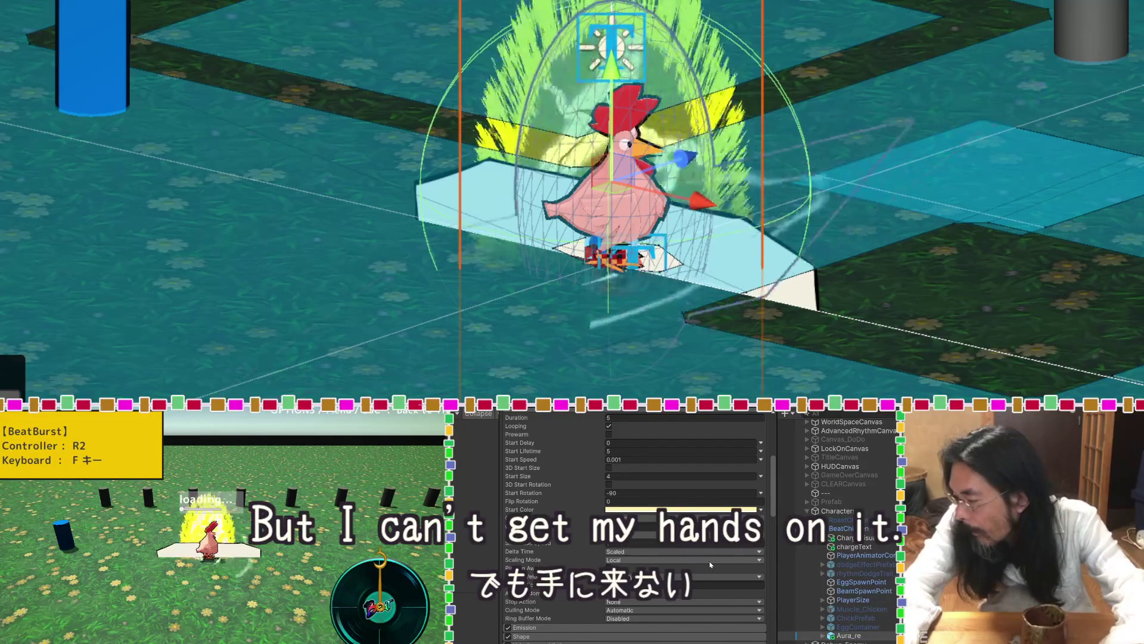
pyautogui.scroll(-3, 709, 560)
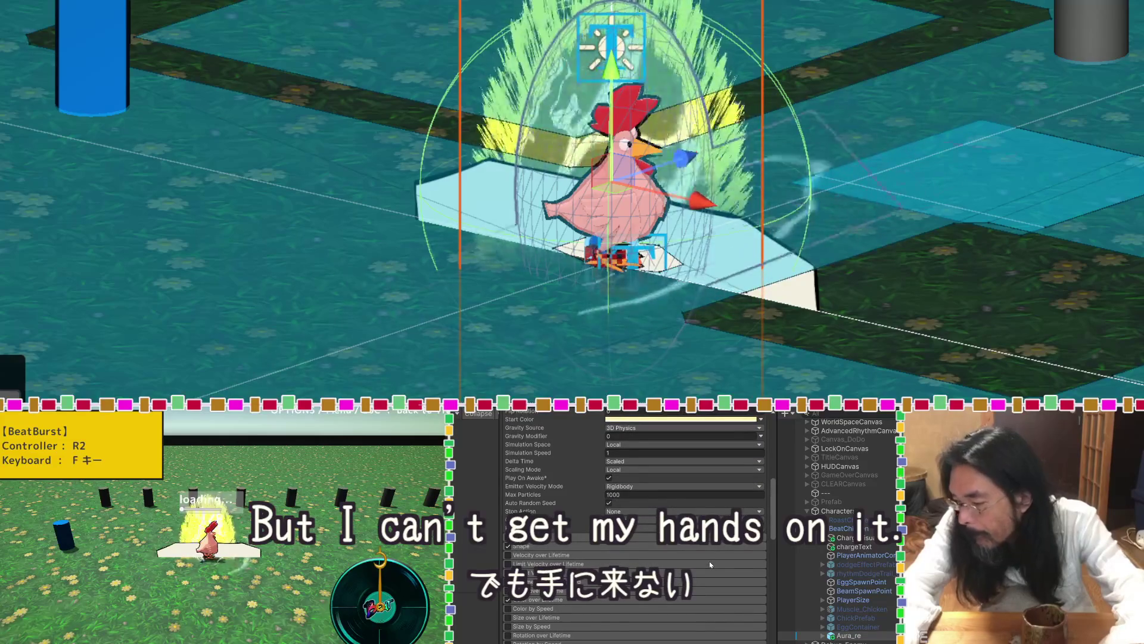
pyautogui.click(646, 523)
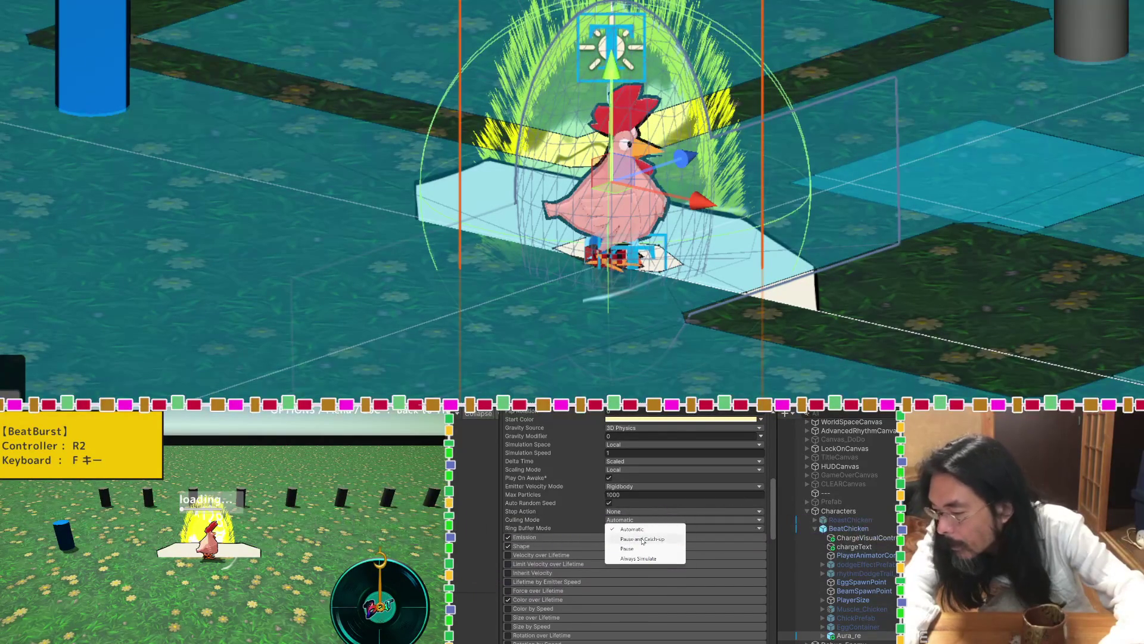
pyautogui.click(642, 539)
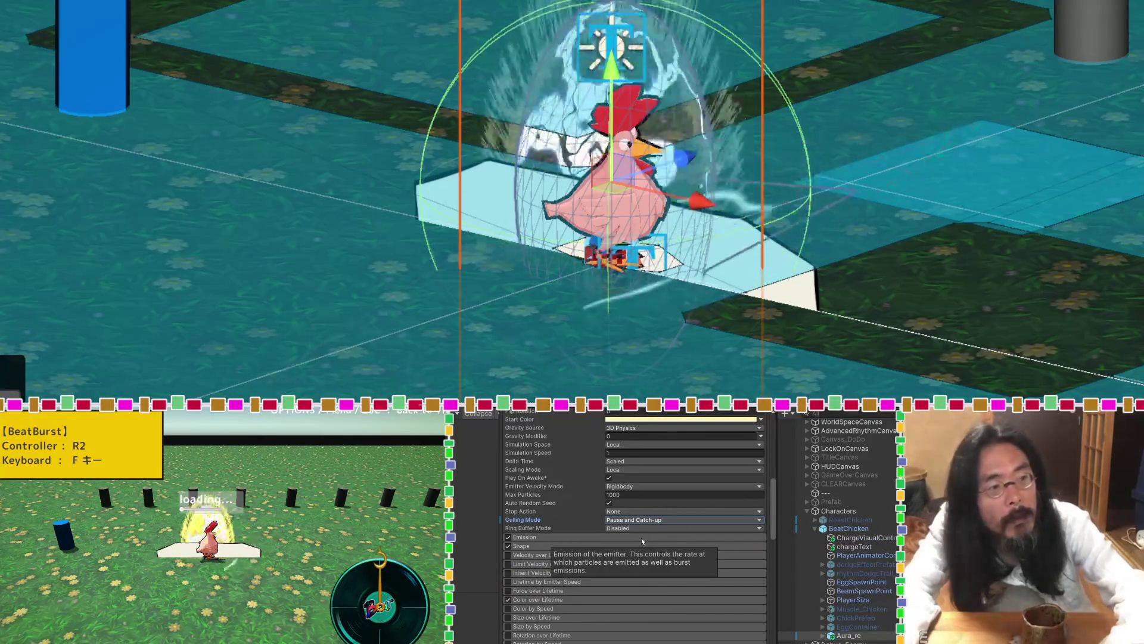
pyautogui.click(641, 521)
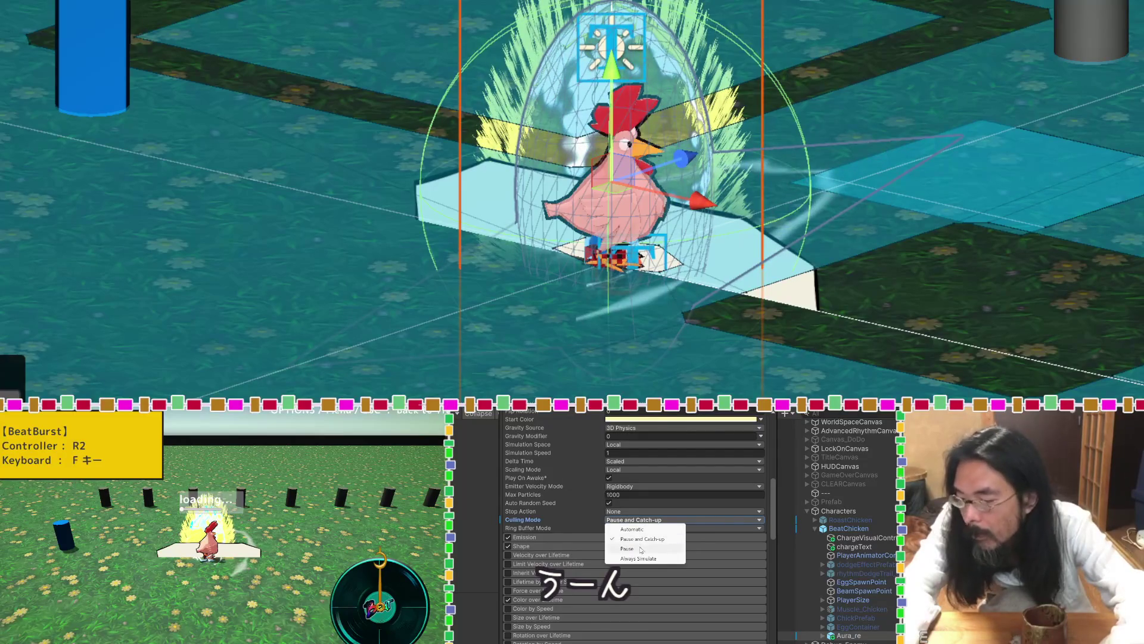
pyautogui.click(642, 548)
pyautogui.click(644, 520)
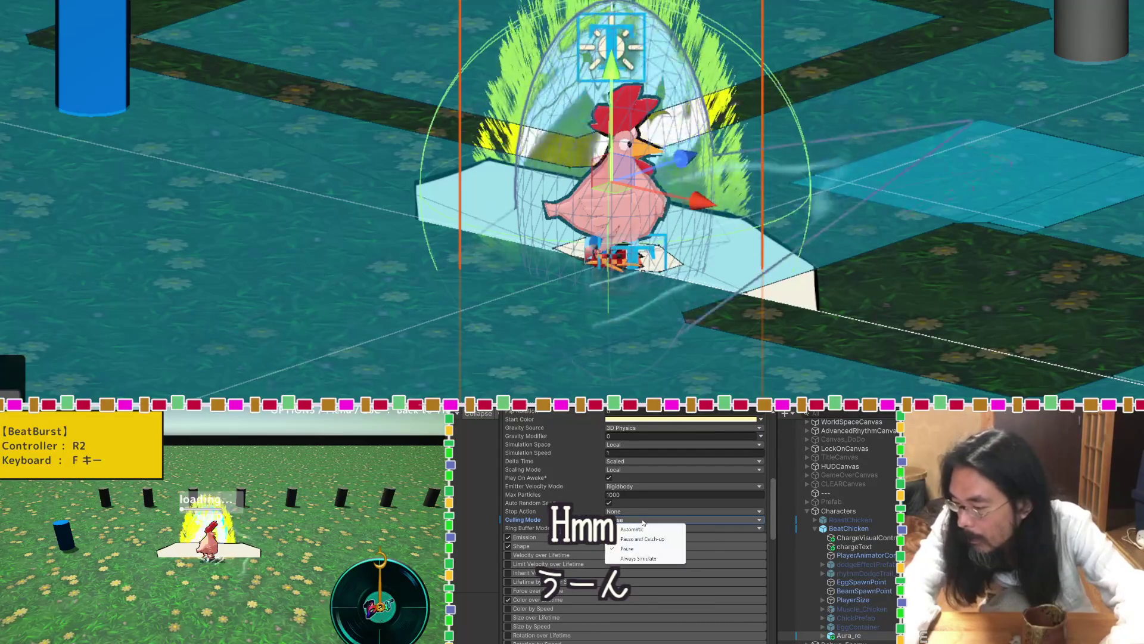
pyautogui.click(640, 558)
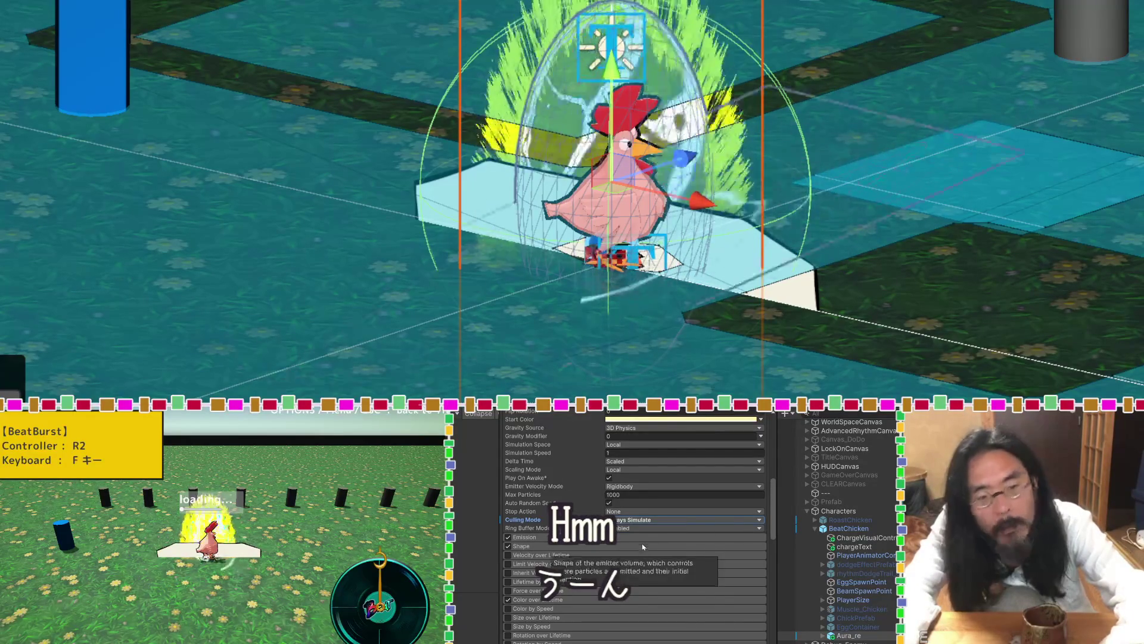
pyautogui.click(645, 521)
pyautogui.click(646, 530)
pyautogui.click(645, 529)
pyautogui.click(646, 548)
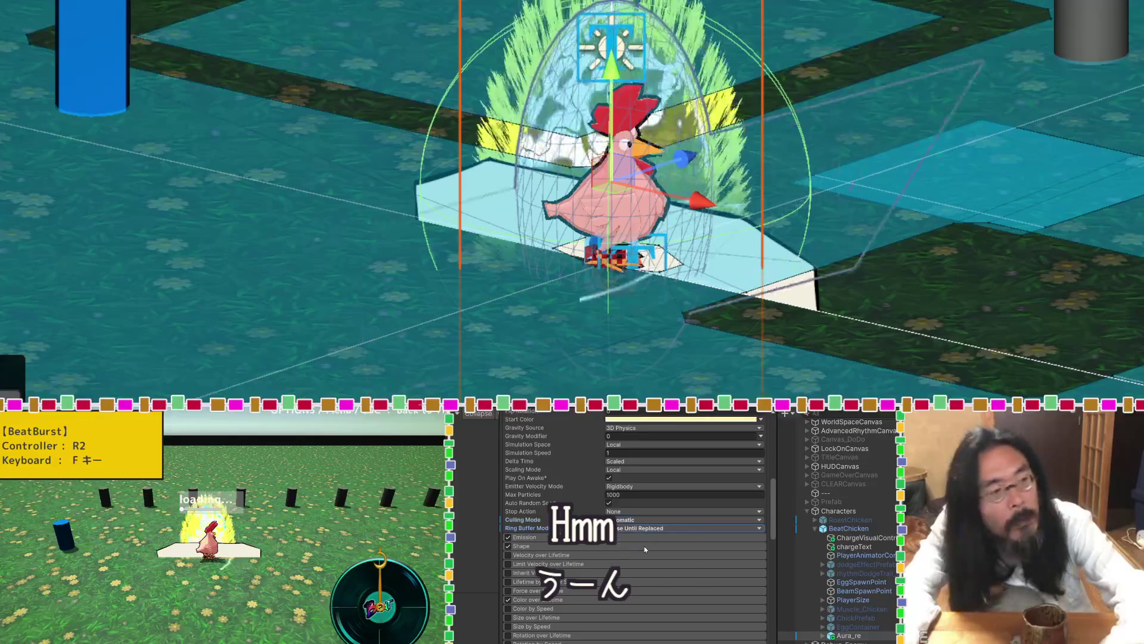
pyautogui.click(644, 528)
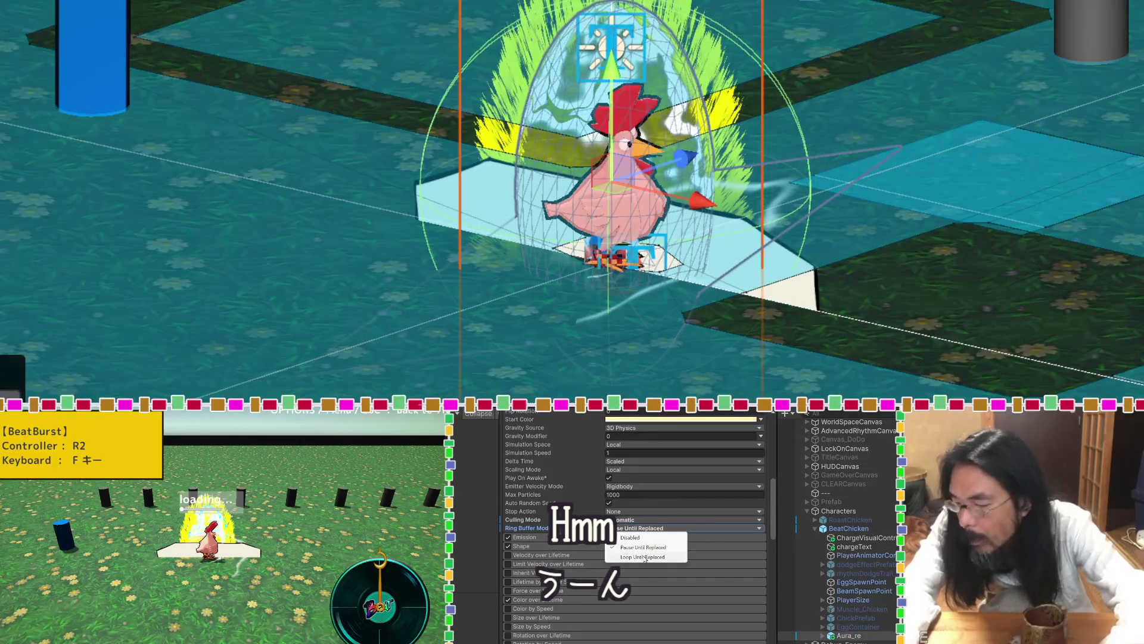
pyautogui.click(643, 556)
pyautogui.click(645, 530)
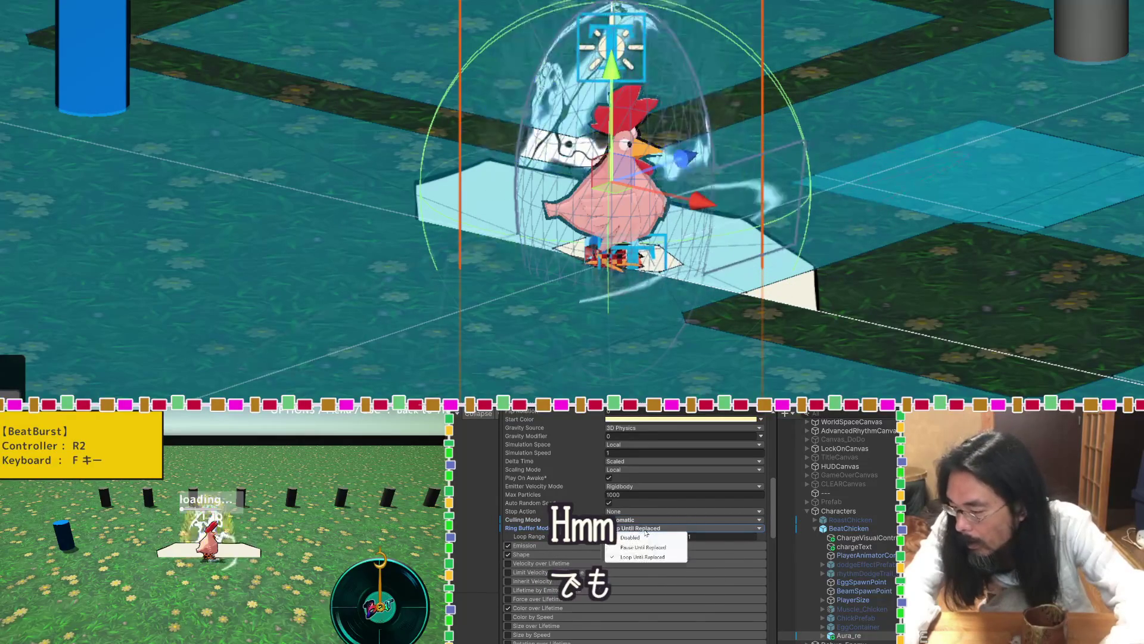
pyautogui.click(644, 537)
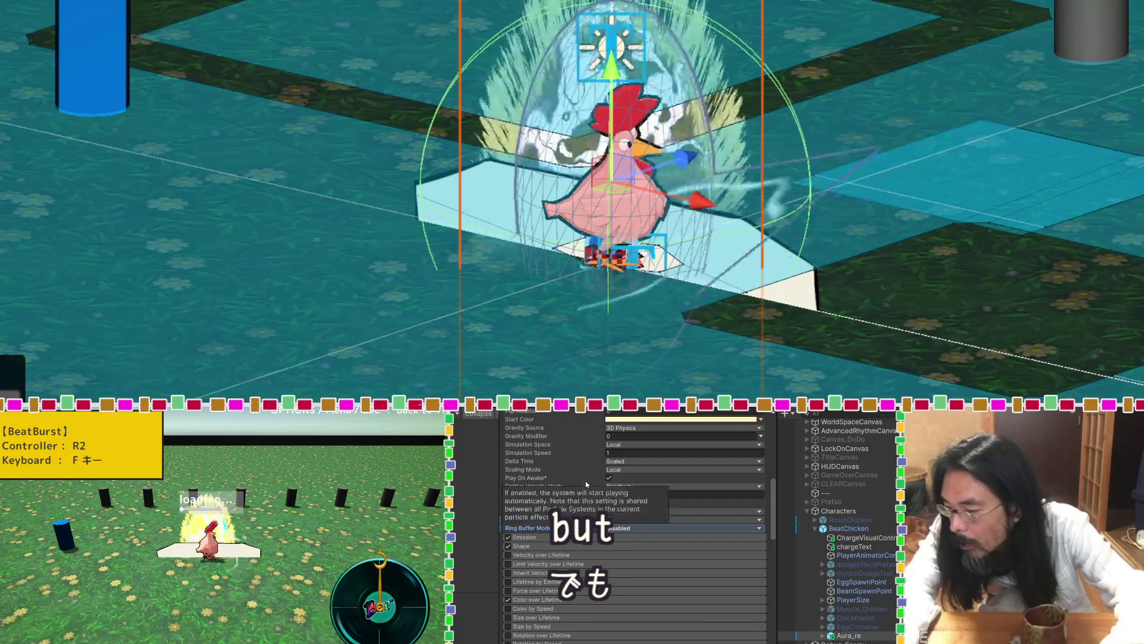
# Cycle Aura_re's Scaling Mode through Hierarchy, Local and Shape, then pick another mode.
pyautogui.scroll(2, 586, 485)
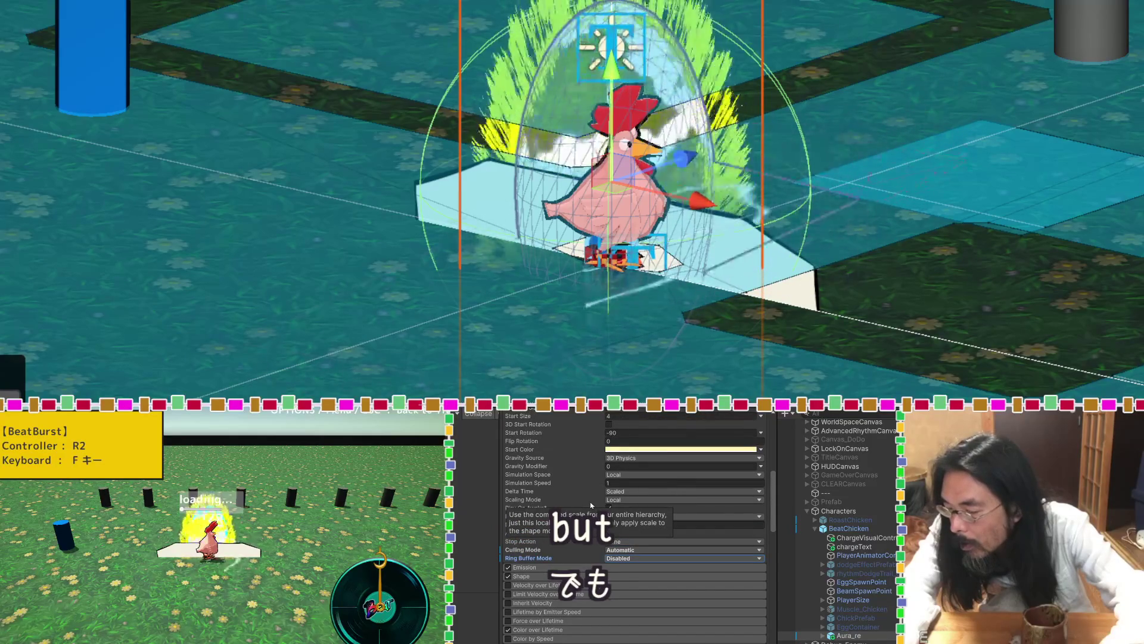
pyautogui.scroll(2, 592, 505)
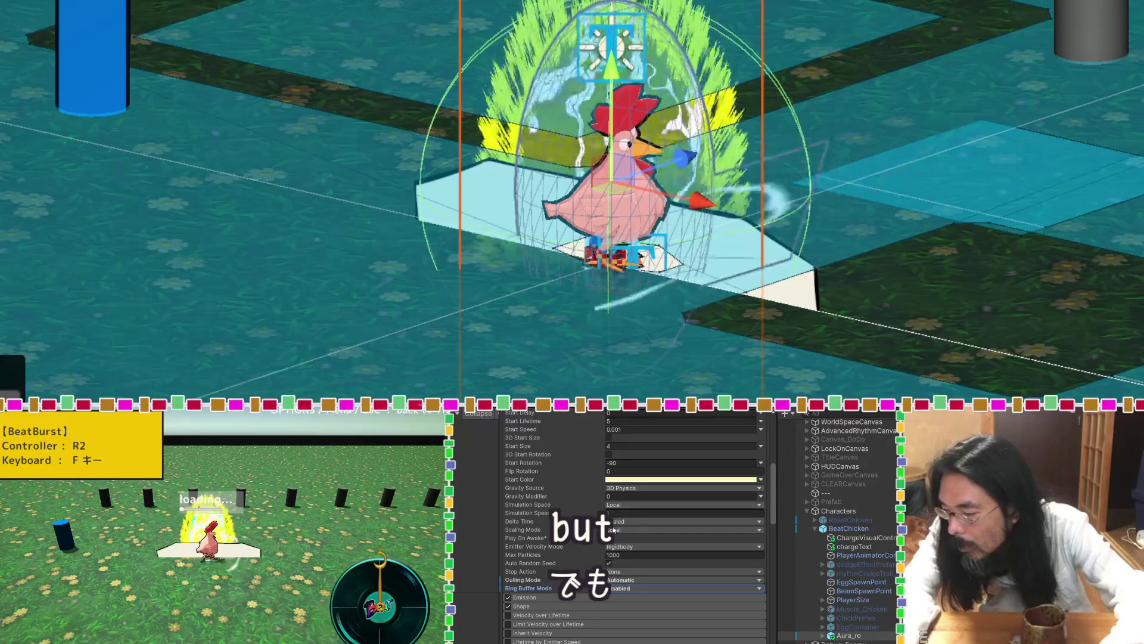
pyautogui.click(613, 528)
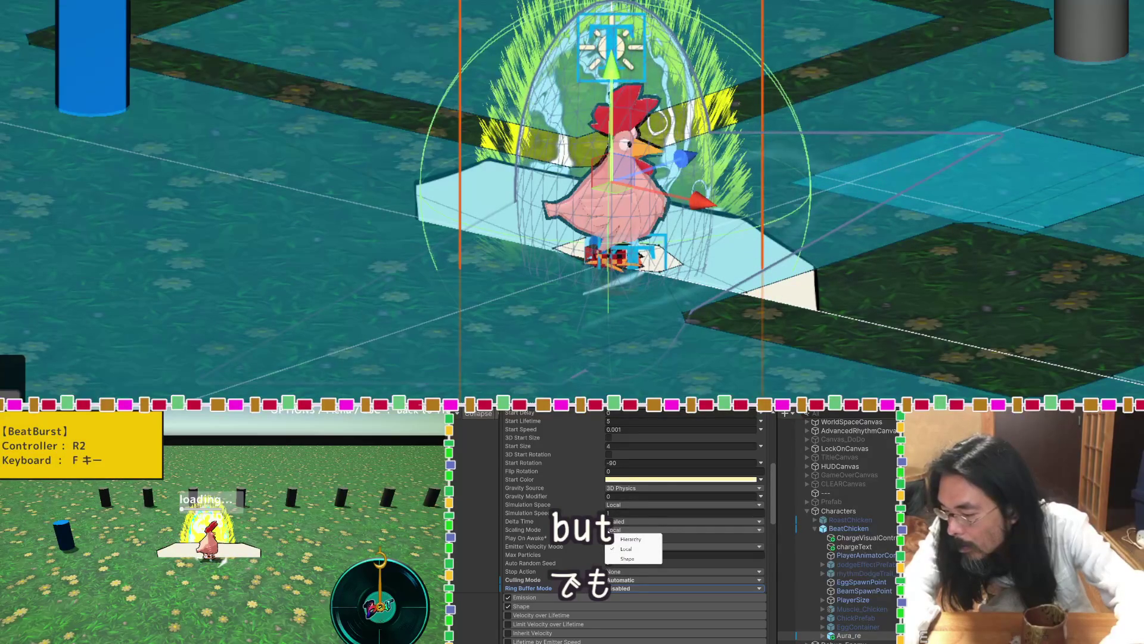
pyautogui.click(627, 540)
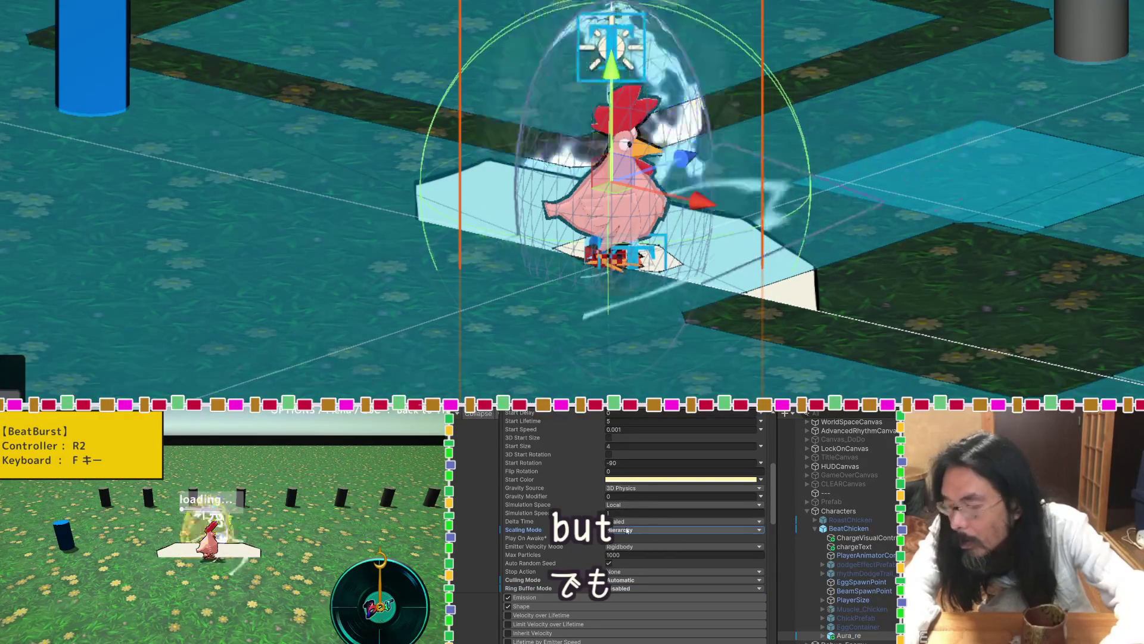
pyautogui.click(627, 531)
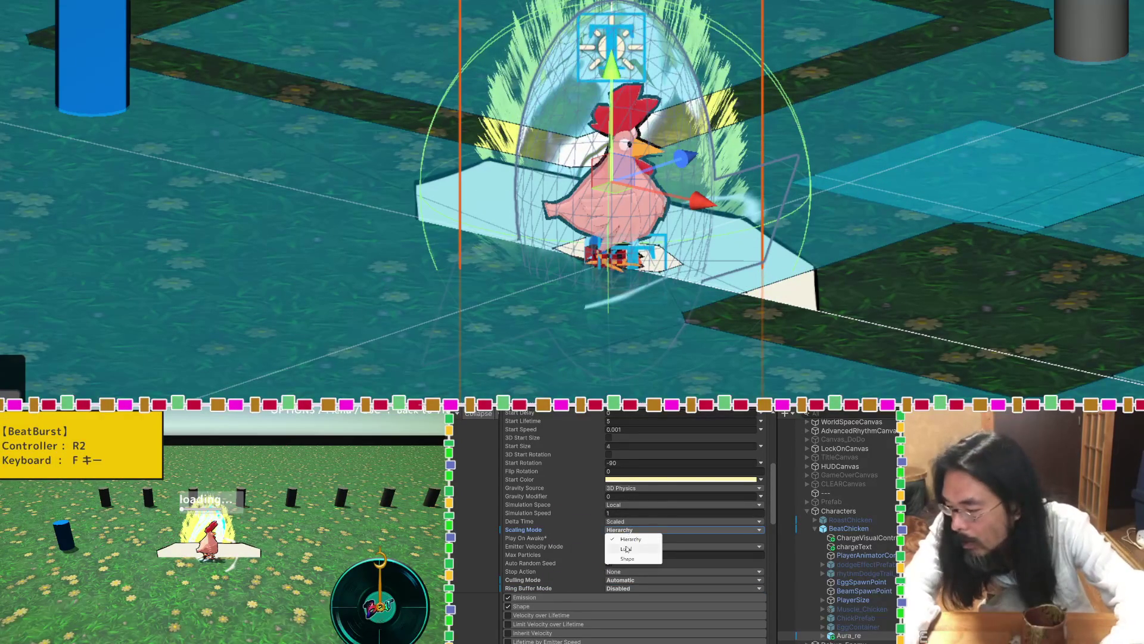
pyautogui.click(627, 535)
pyautogui.click(627, 532)
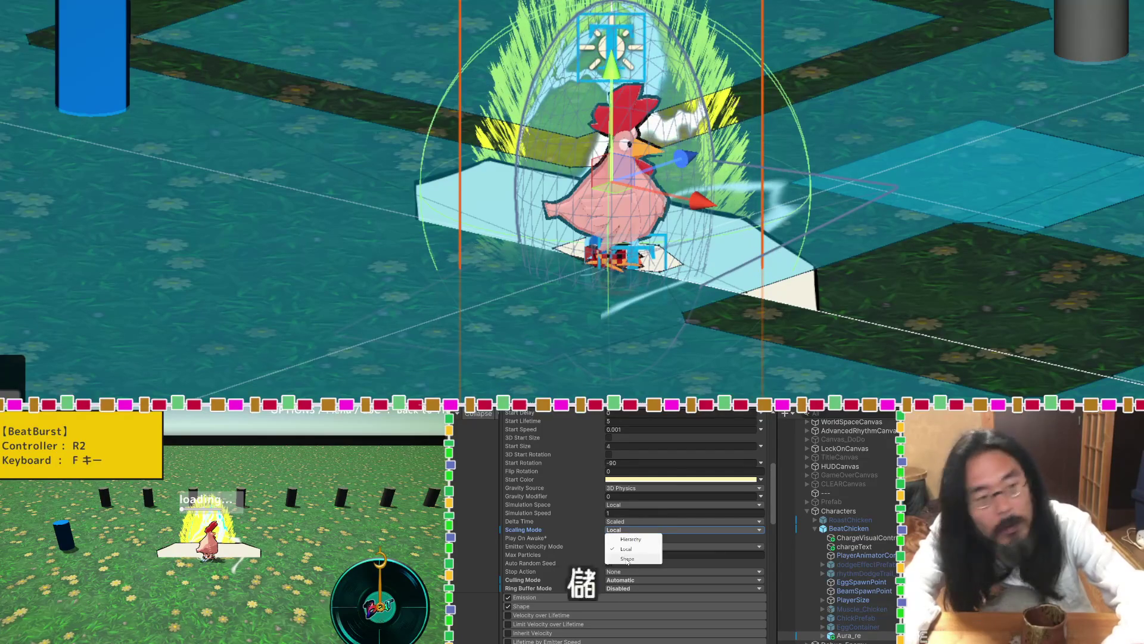
pyautogui.click(628, 538)
pyautogui.click(628, 530)
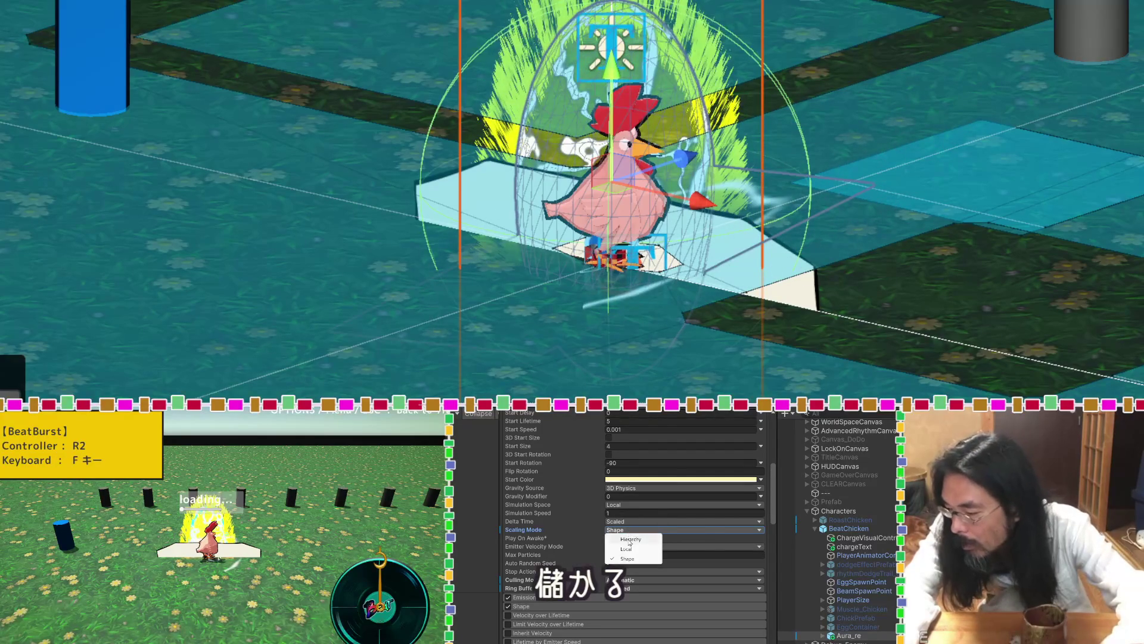
pyautogui.click(629, 550)
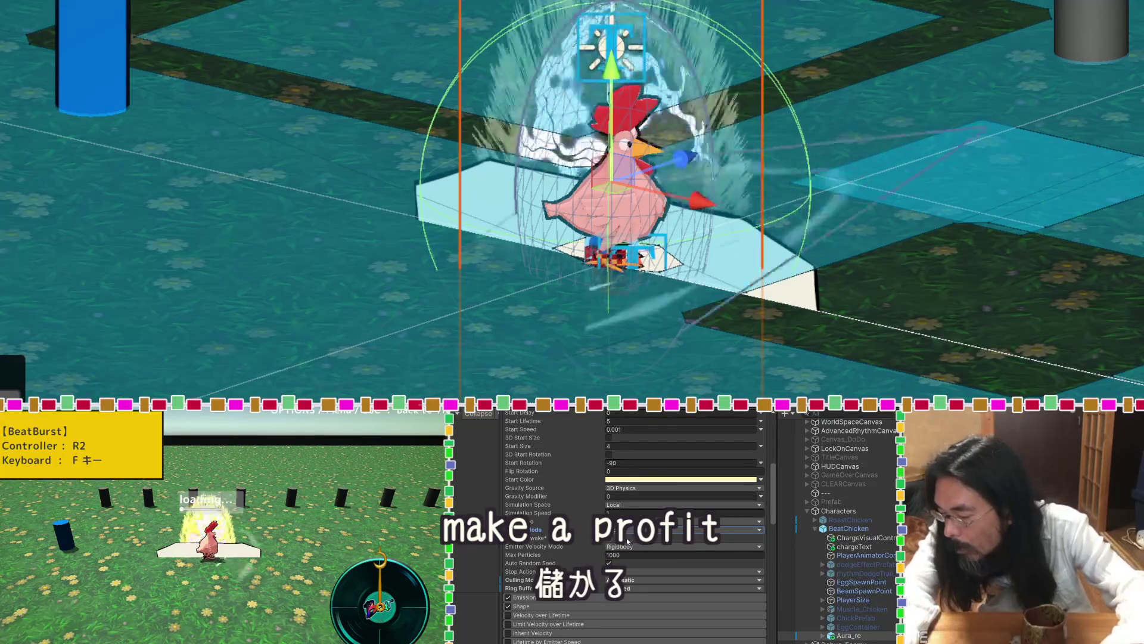
pyautogui.scroll(2, 591, 503)
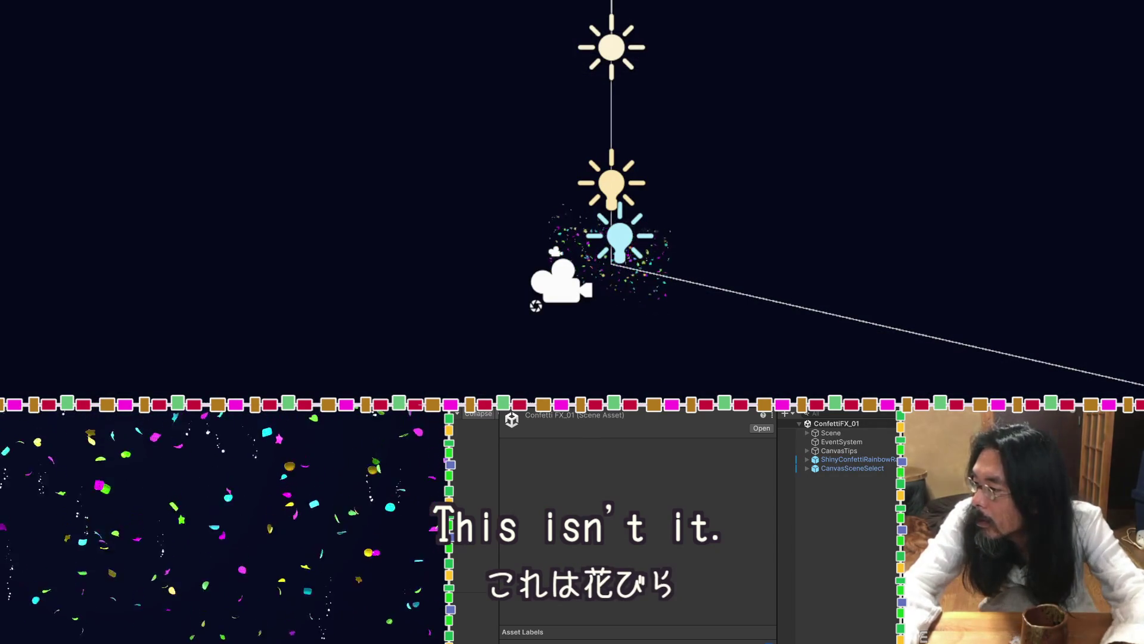
# Move up to the Vefects folder to reach the Trails VFX Overview scene.
pyautogui.press('Up')
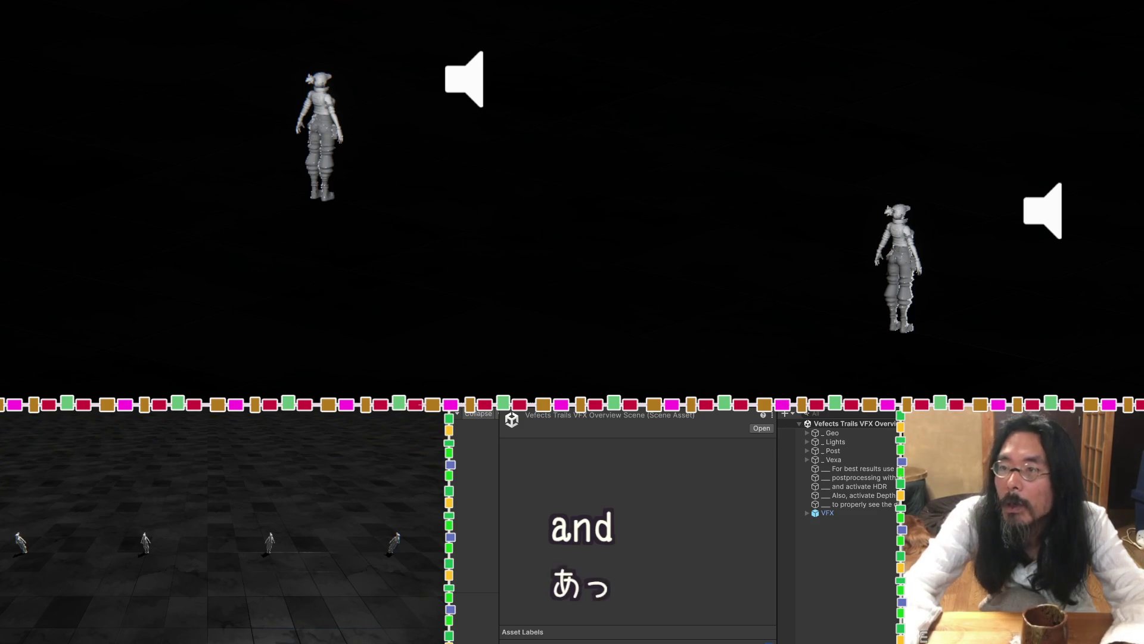
# Play and stop the trails demo, then delete the Flipbook VFX asset.
pyautogui.hotkey('ctrl', 'p')
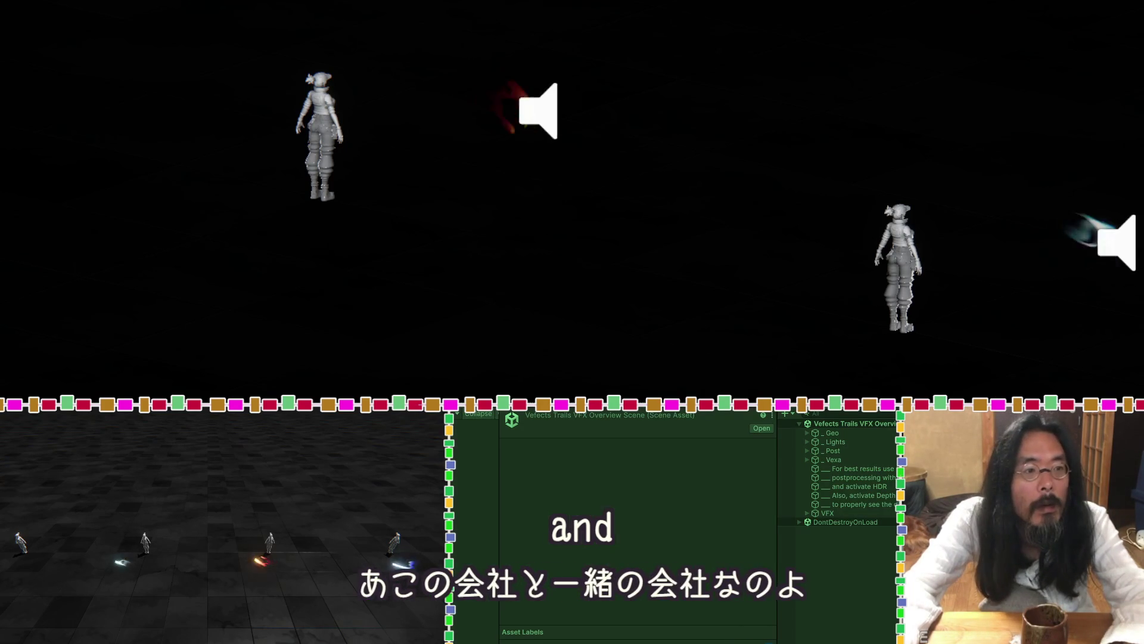
pyautogui.hotkey('ctrl', 'p')
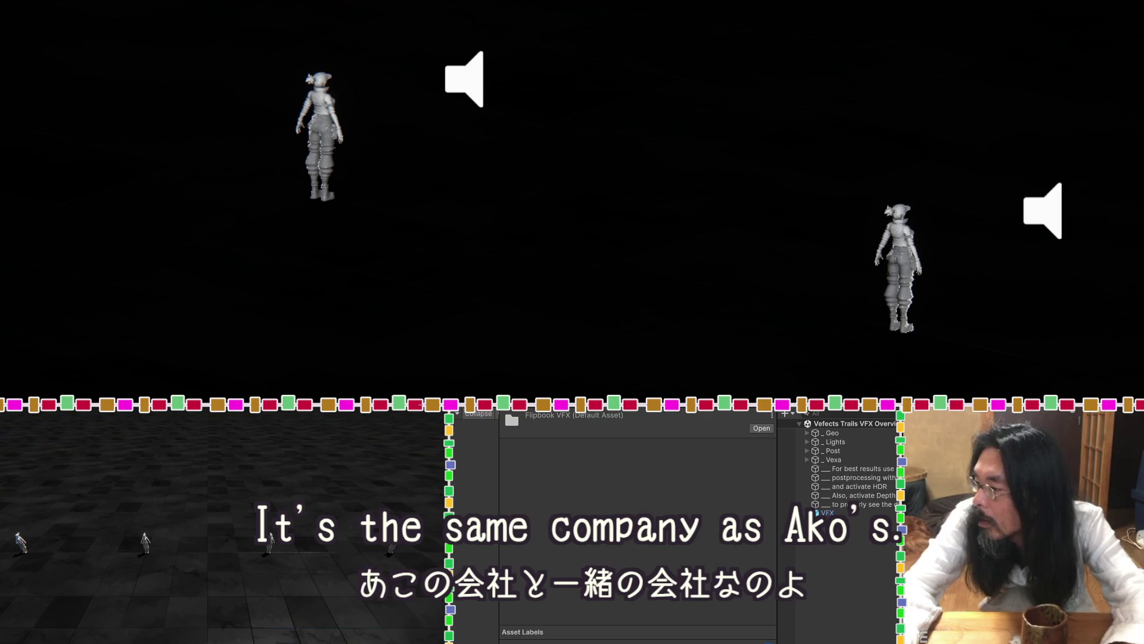
pyautogui.press('Delete')
pyautogui.click(652, 248)
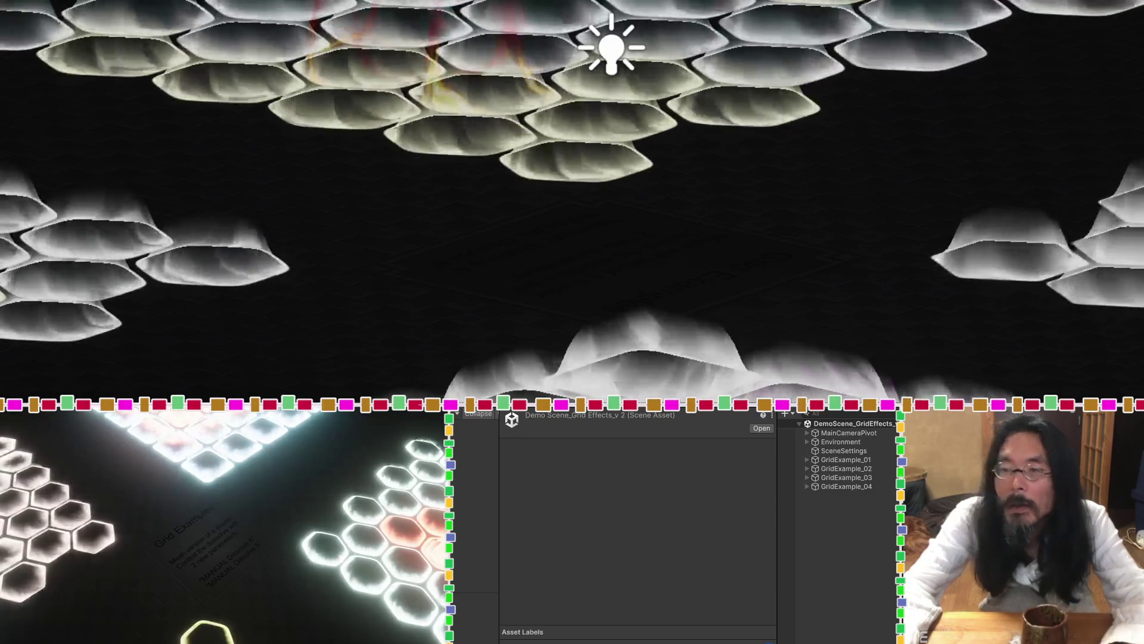
# Inspect the Grid Effects demo's hex grids and frame the view on PlaneInfinite.
pyautogui.scroll(-2, 817, 112)
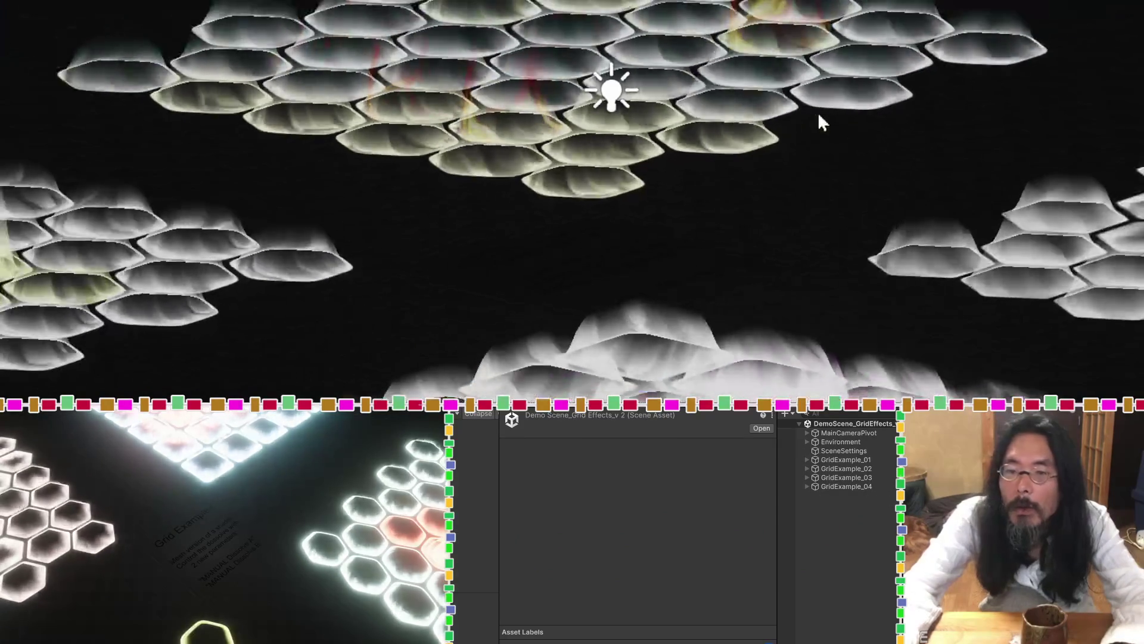
pyautogui.moveTo(833, 86)
pyautogui.mouseDown()
pyautogui.moveTo(524, 215)
pyautogui.moveTo(497, 238)
pyautogui.mouseUp()
pyautogui.click(441, 259)
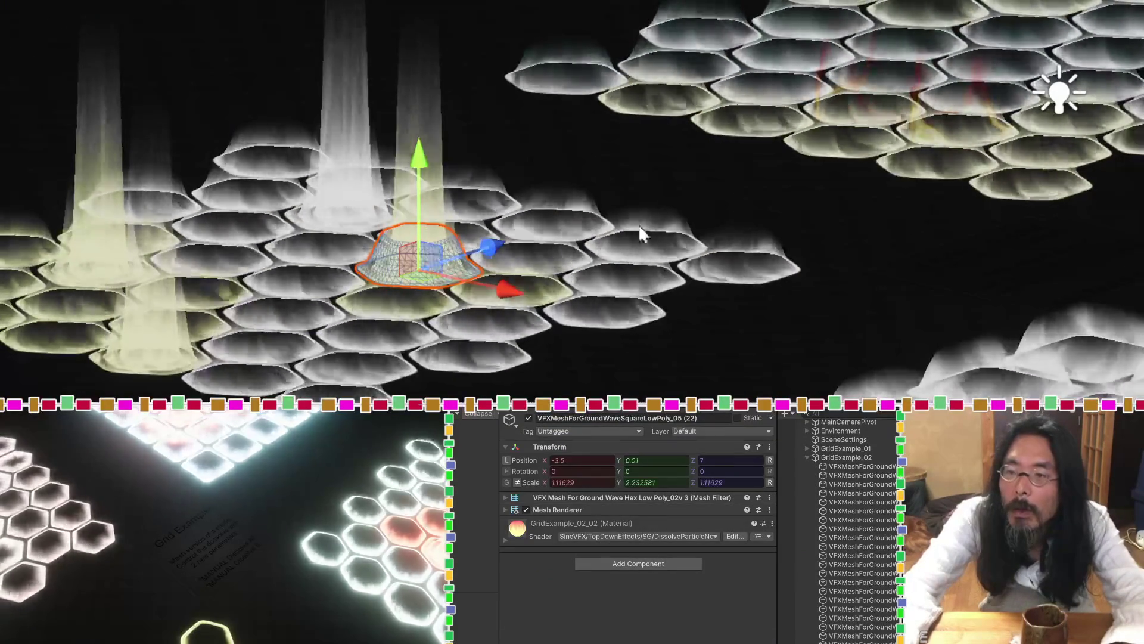
pyautogui.click(736, 196)
pyautogui.press('f')
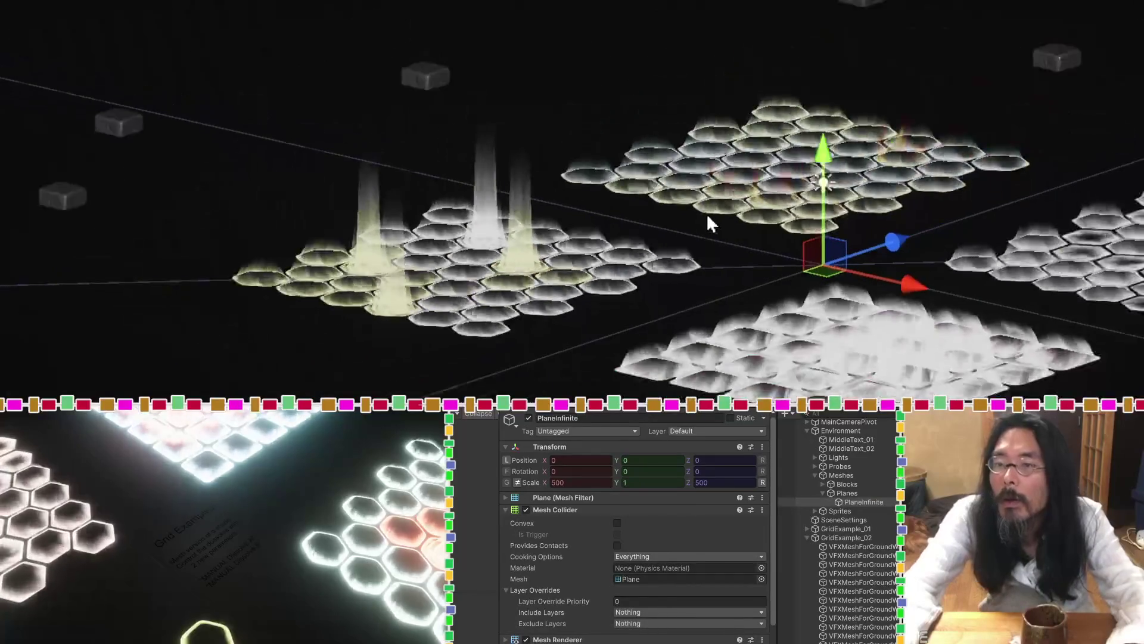
pyautogui.scroll(5, 596, 298)
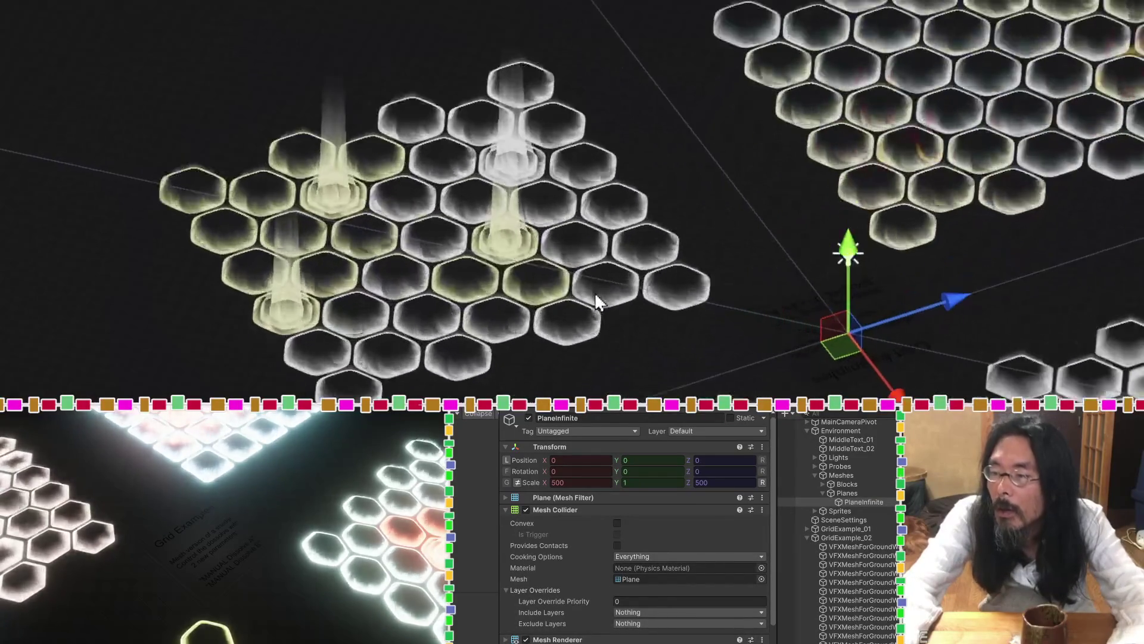
pyautogui.scroll(-2, 585, 291)
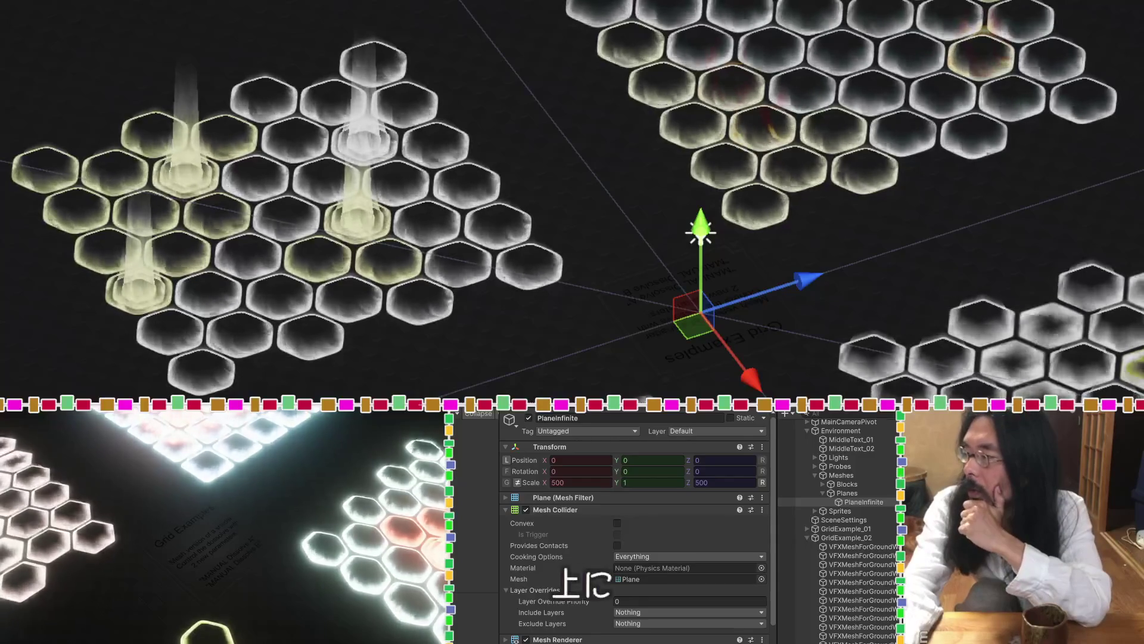
pyautogui.hotkey('ctrl', 'z')
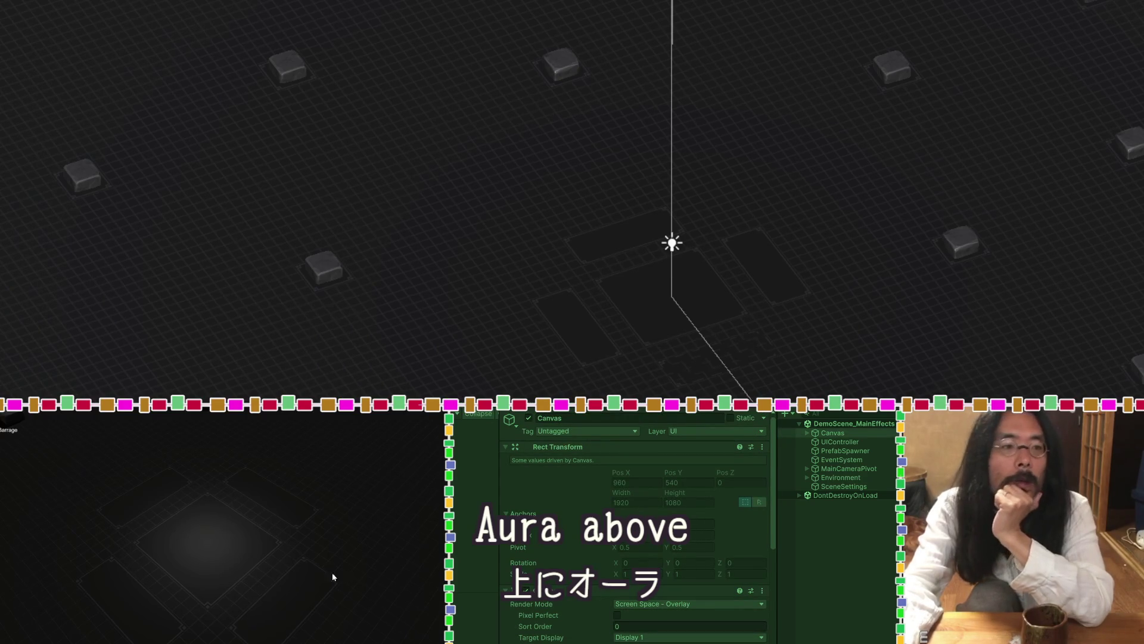
pyautogui.click(215, 554)
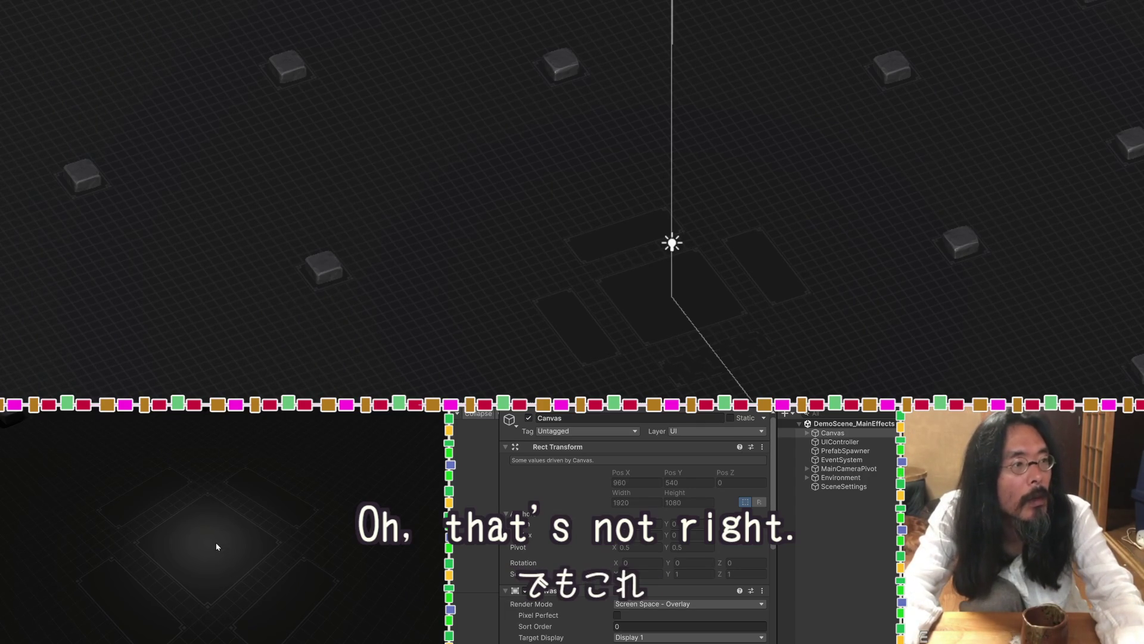
pyautogui.hotkey('ctrl', 'p')
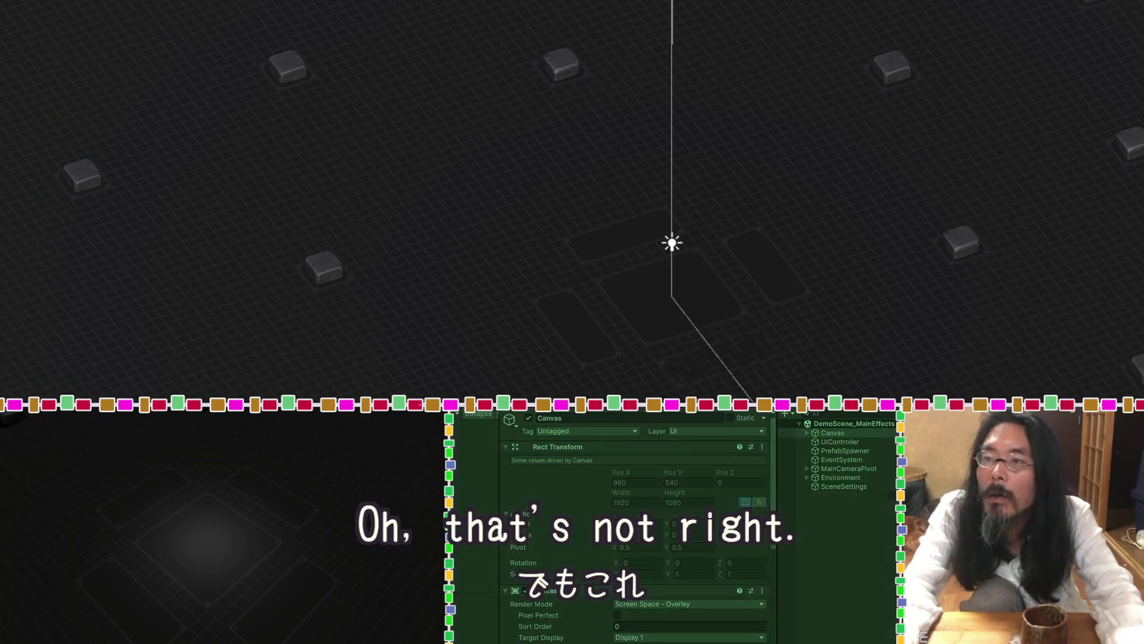
# Spawn RocketBarrage, LaserCannonBarrage, HealingSeal, LavaPool, WaterPool, AmethystSea and molten pillar effects.
pyautogui.click(224, 523)
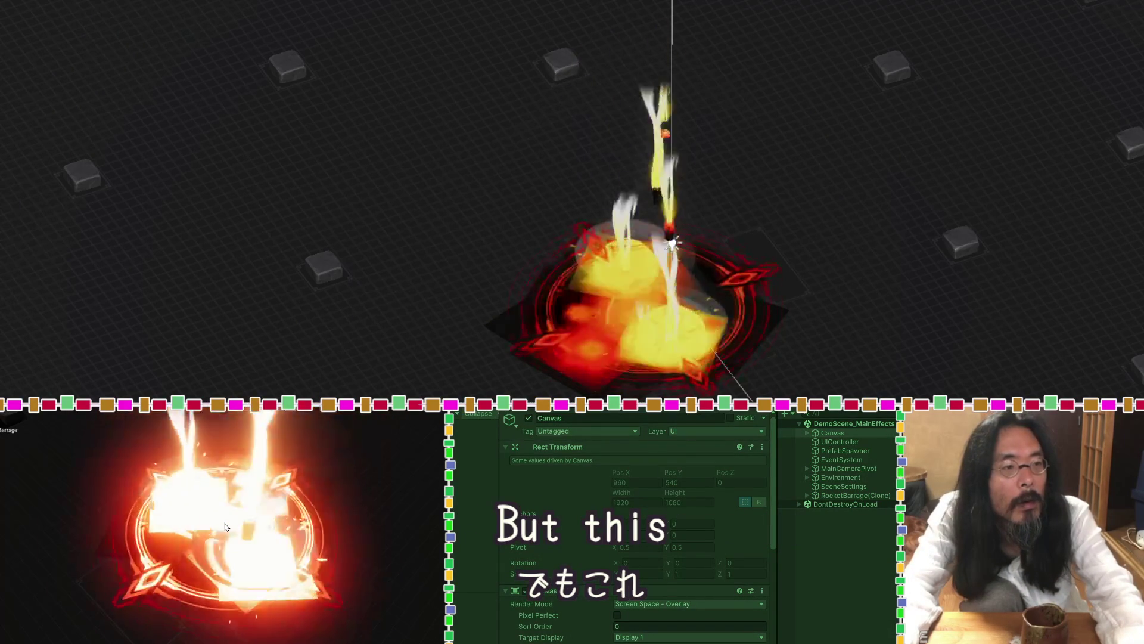
pyautogui.click(350, 519)
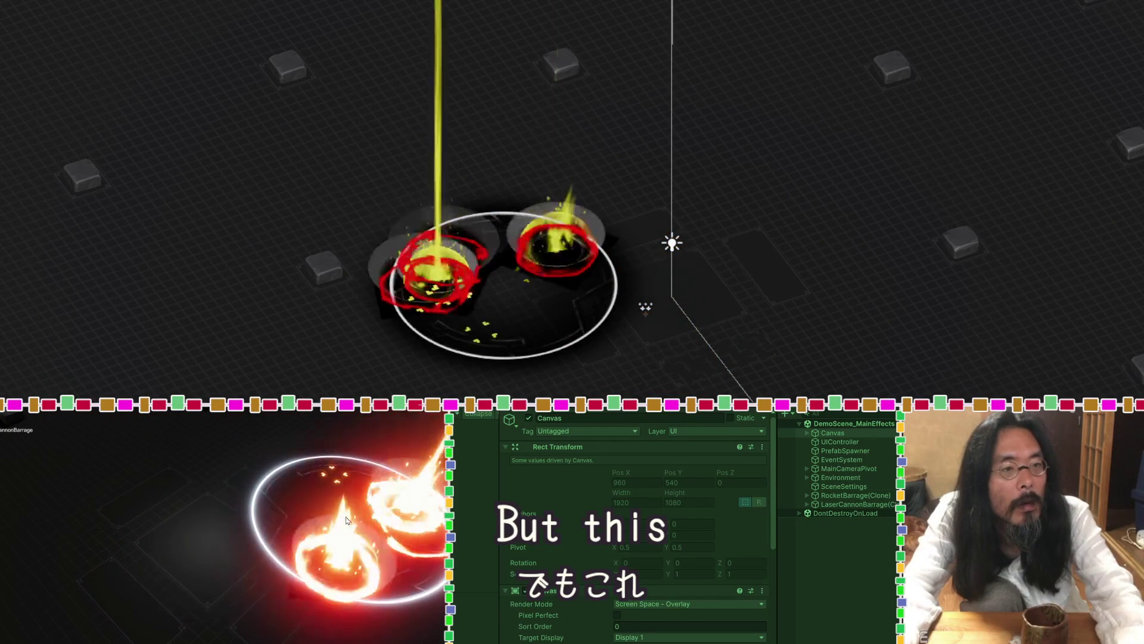
pyautogui.press('Right')
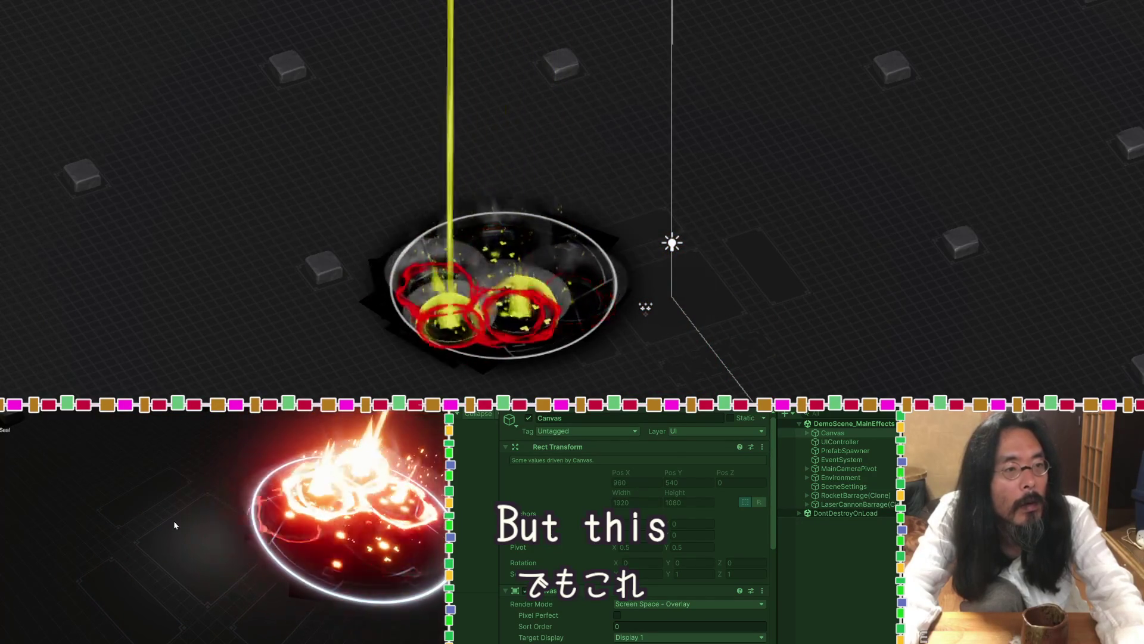
pyautogui.click(175, 525)
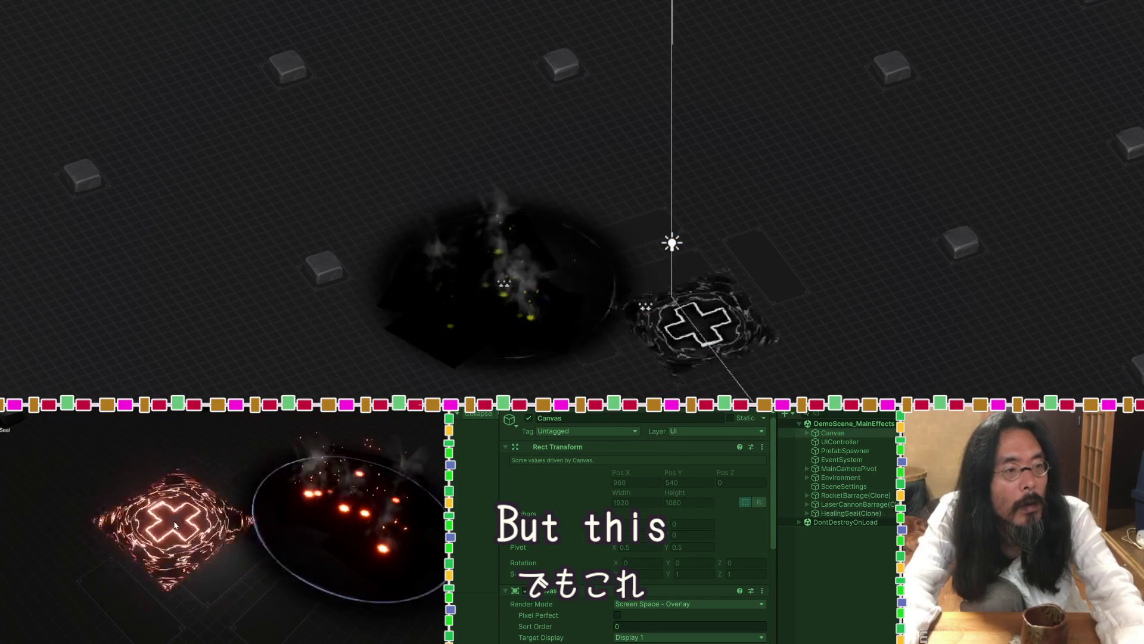
pyautogui.press('Right')
pyautogui.click(313, 570)
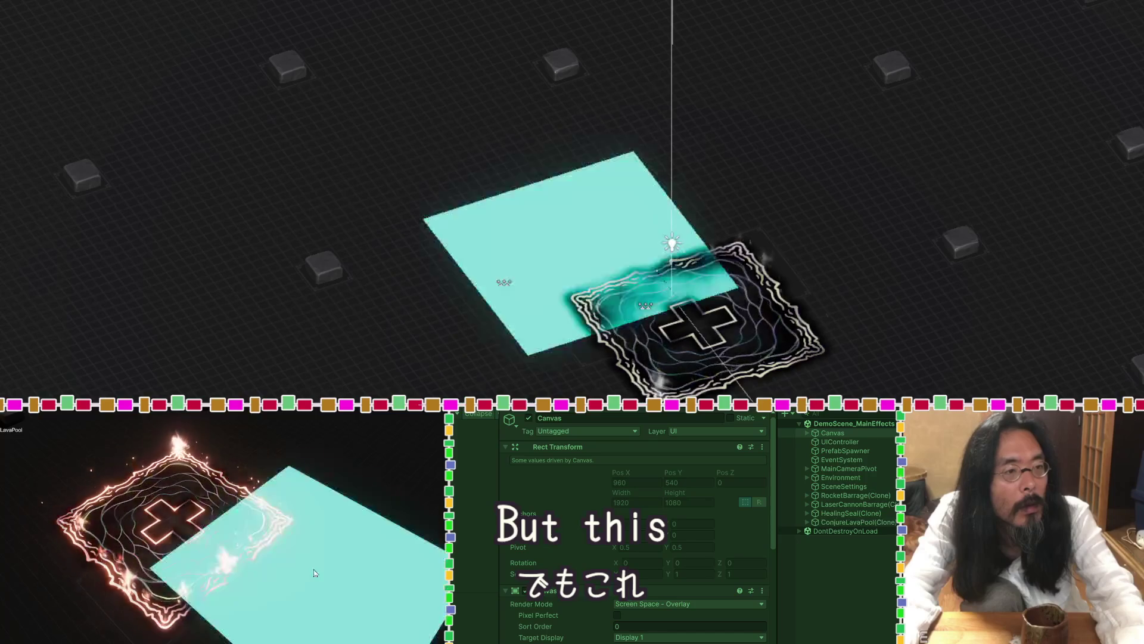
pyautogui.press('Right')
pyautogui.click(362, 481)
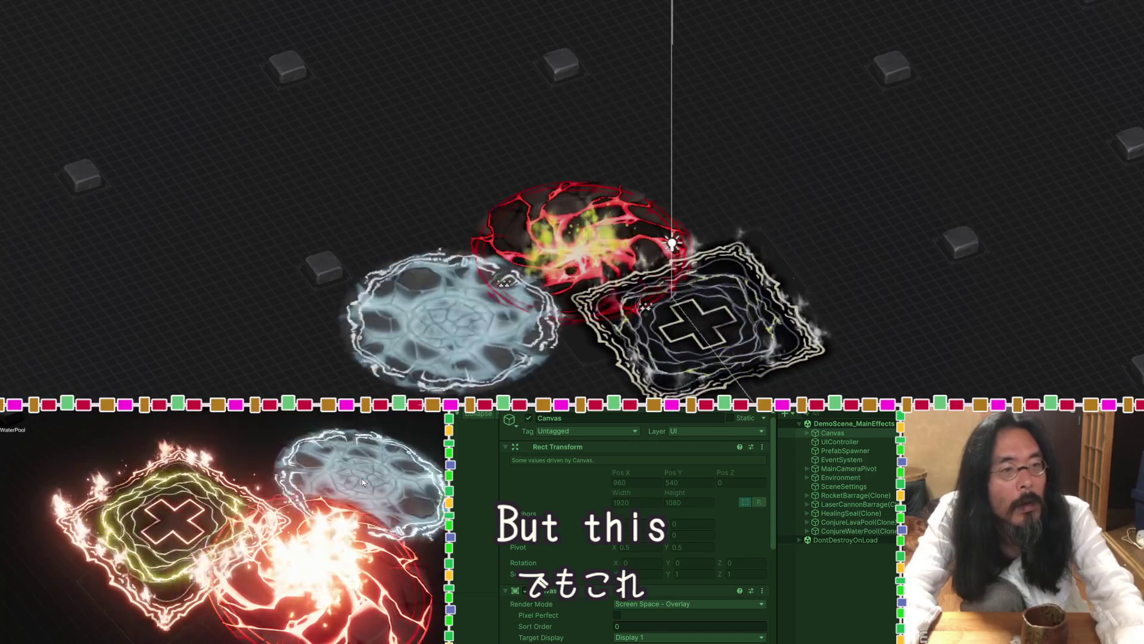
pyautogui.press('Right')
pyautogui.click(262, 459)
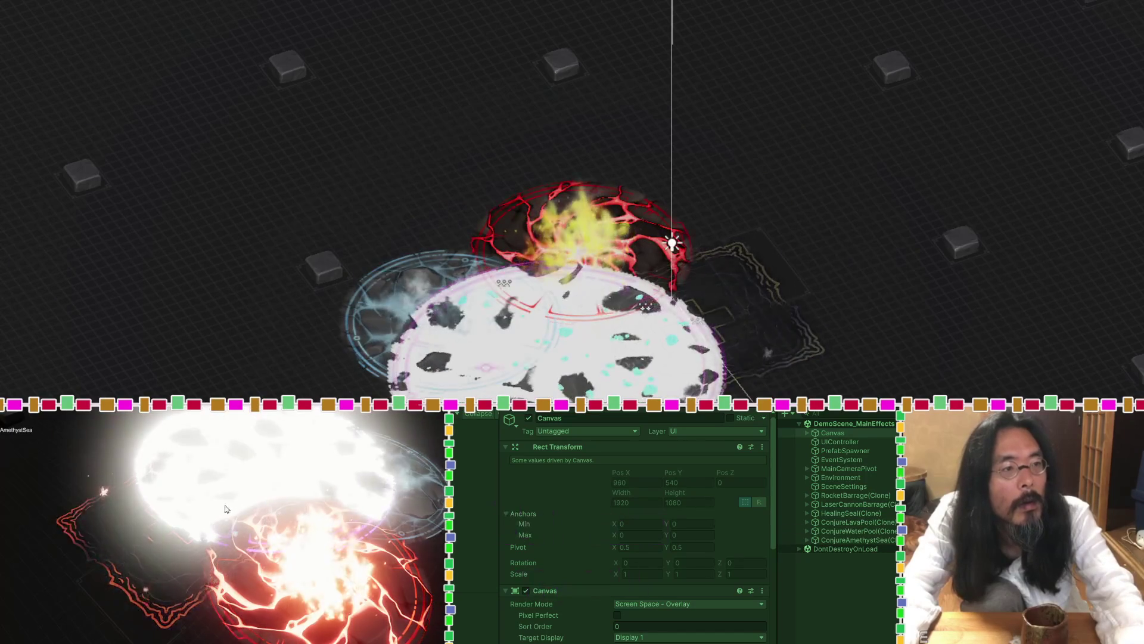
pyautogui.click(40, 517)
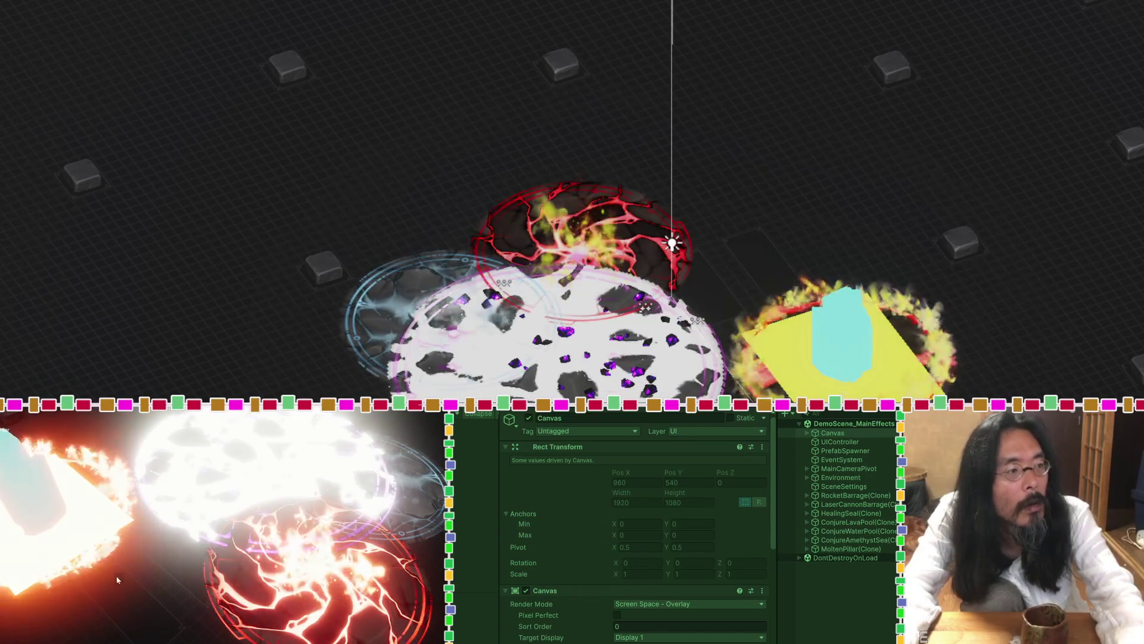
# Spawn storm pillar, Heart of Battle and FireBarrier effects, plus the barrier, core and shield effects.
pyautogui.press('Right')
pyautogui.click(133, 579)
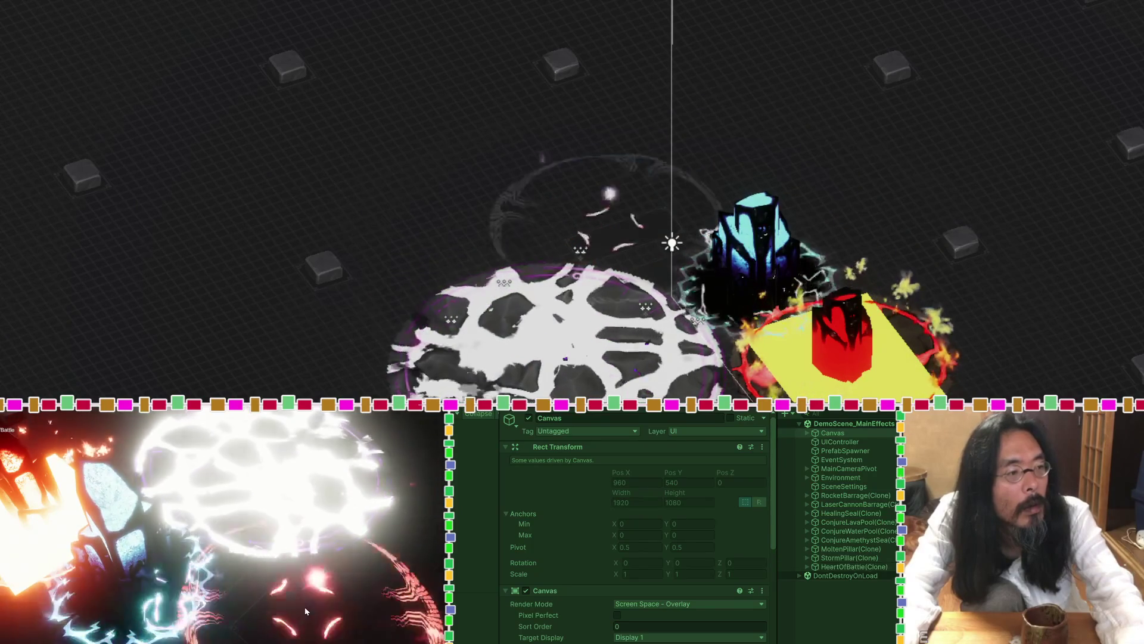
pyautogui.click(348, 571)
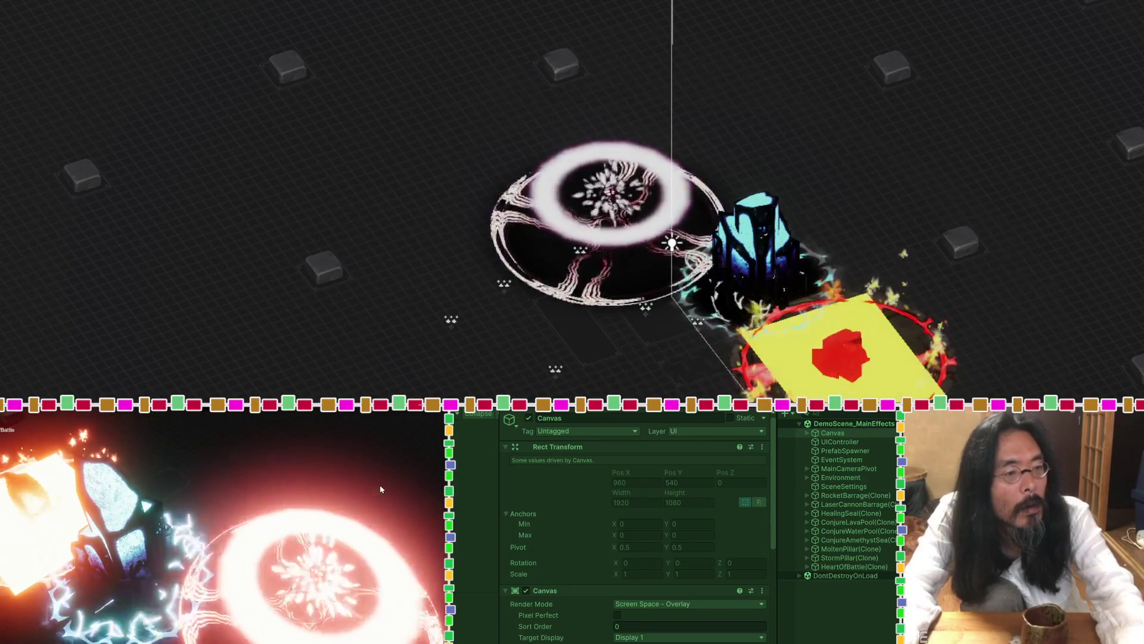
pyautogui.press('Right')
pyautogui.click(366, 463)
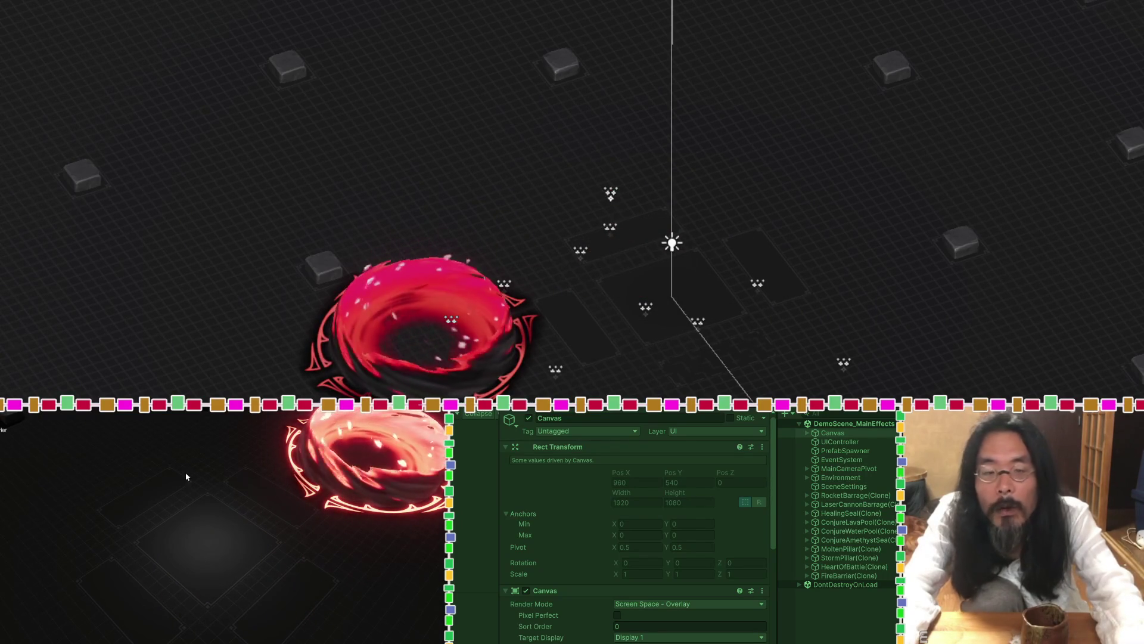
pyautogui.click(186, 476)
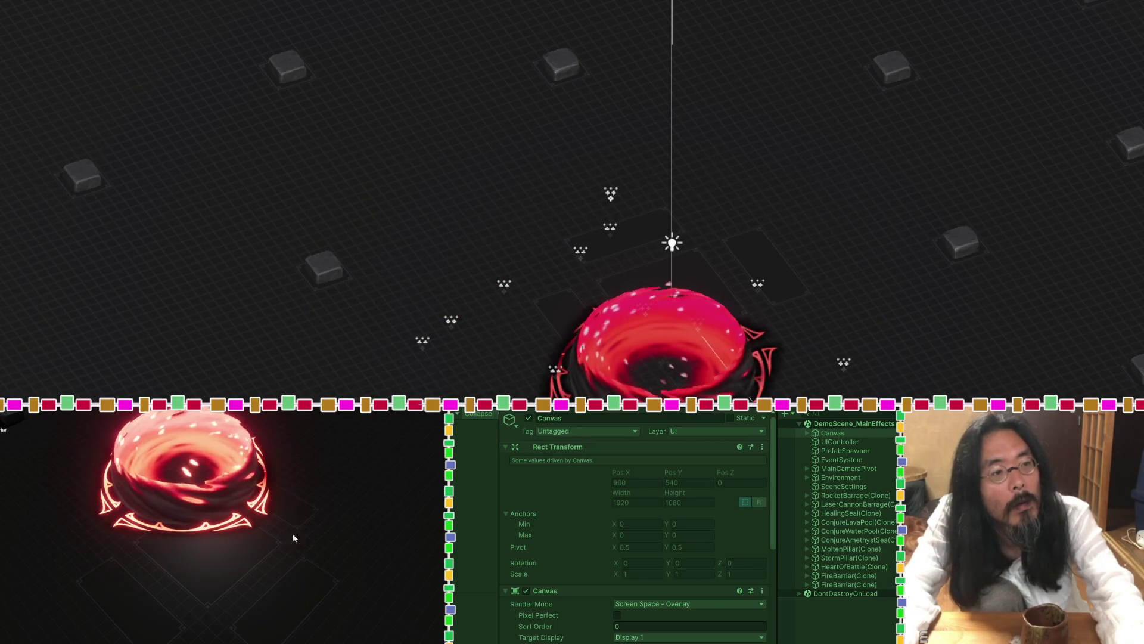
pyautogui.click(326, 536)
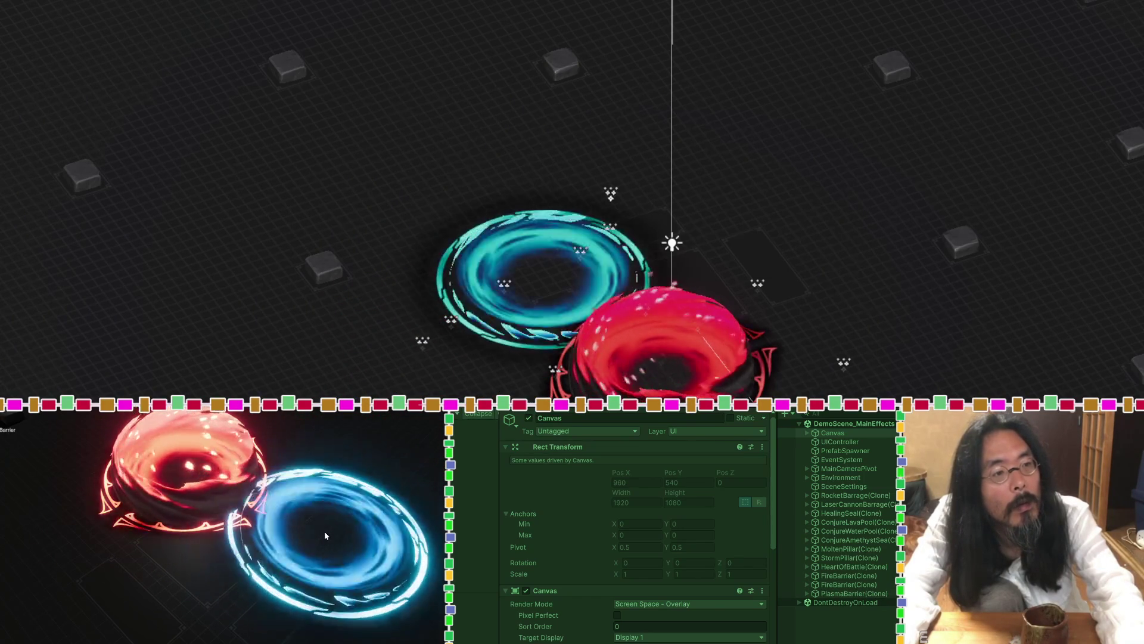
pyautogui.click(172, 567)
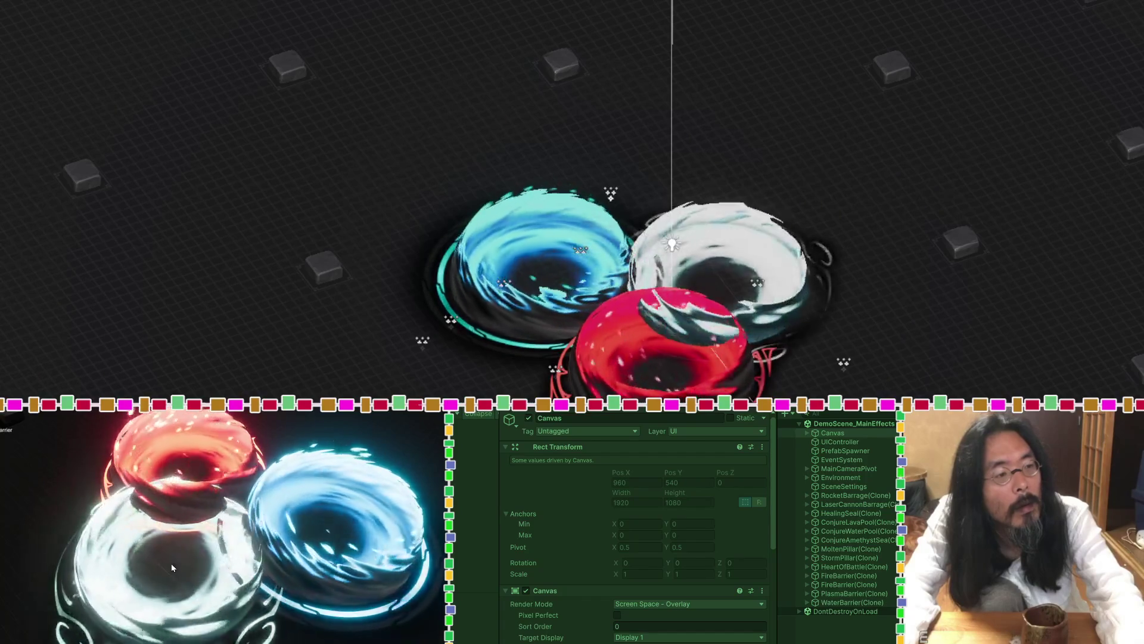
pyautogui.click(57, 498)
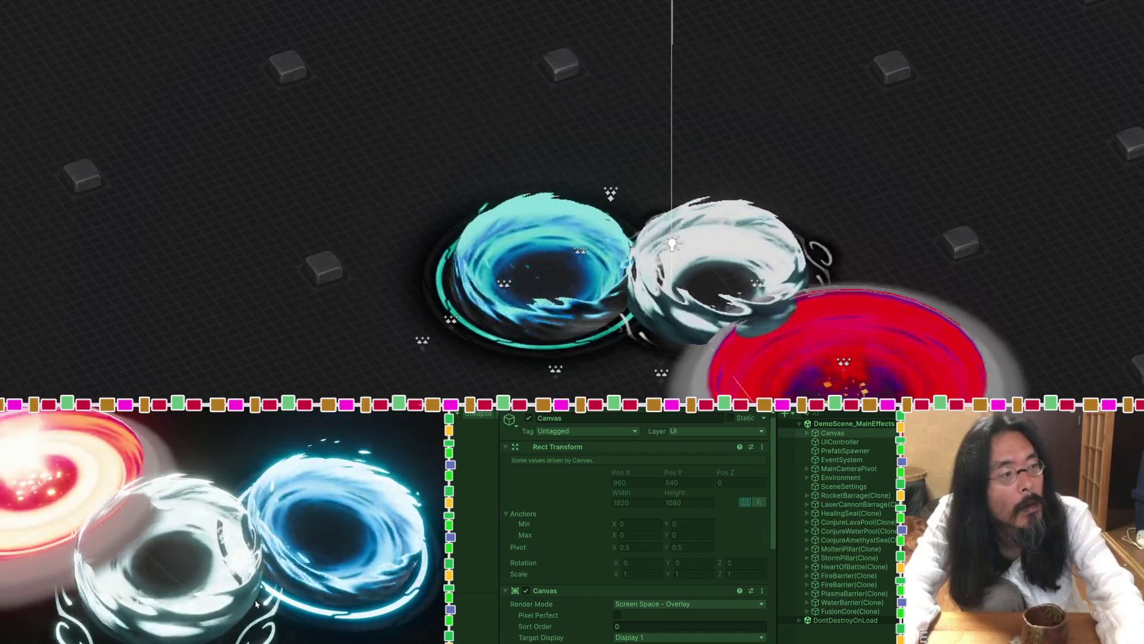
pyautogui.click(238, 448)
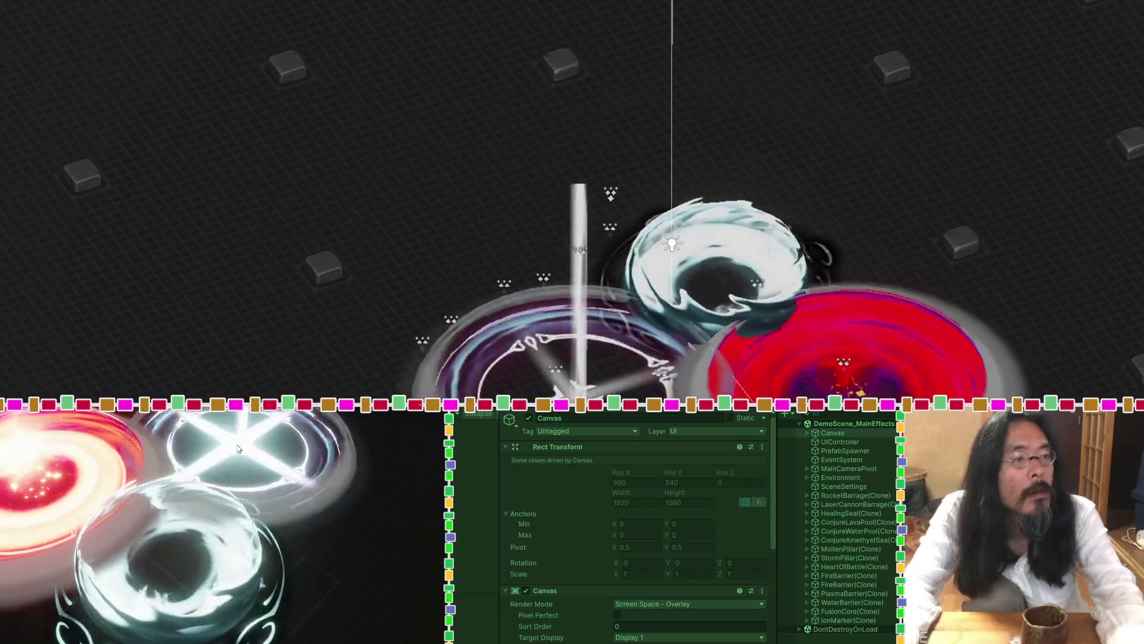
pyautogui.click(357, 534)
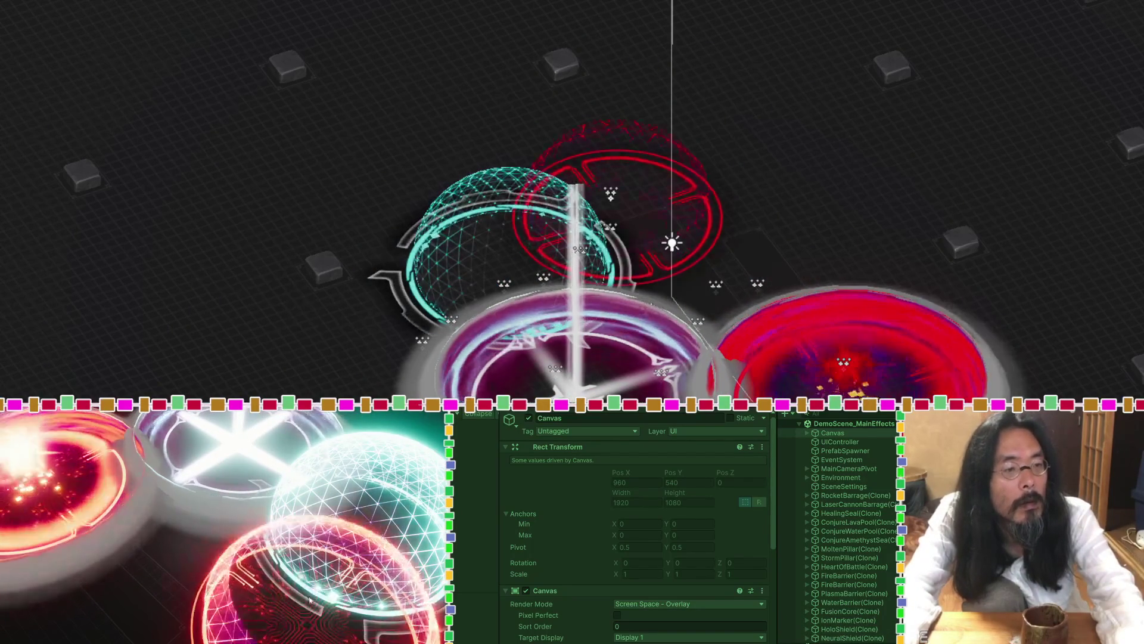
pyautogui.click(150, 595)
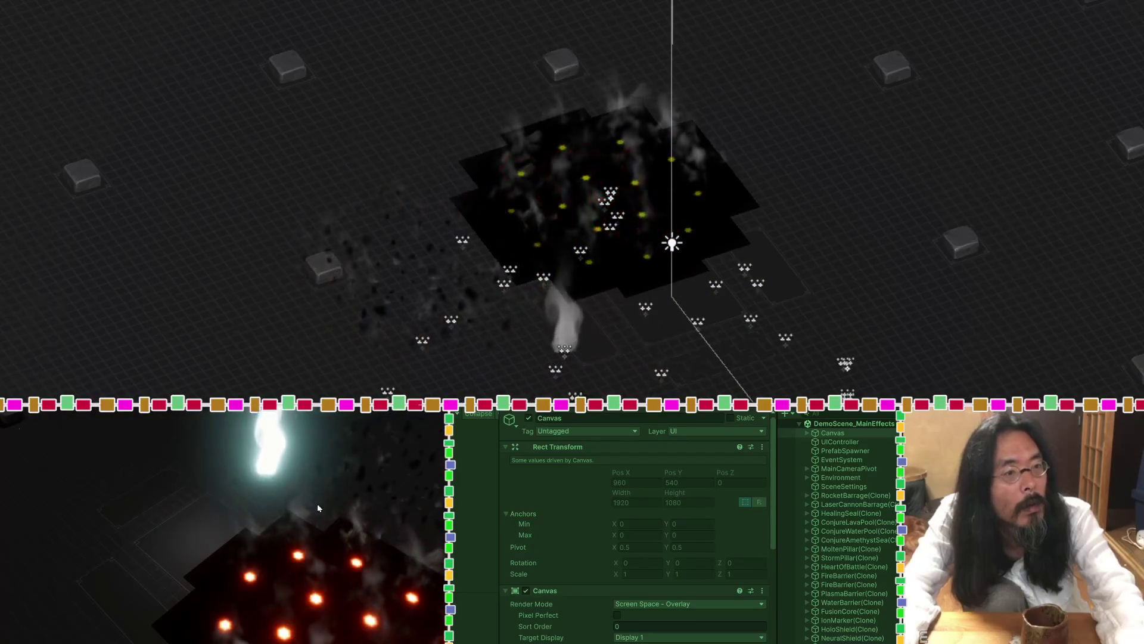
# Spawn the golden judgment circle, two white bursts, the red fire-cube lava and a magenta pillar.
pyautogui.click(142, 498)
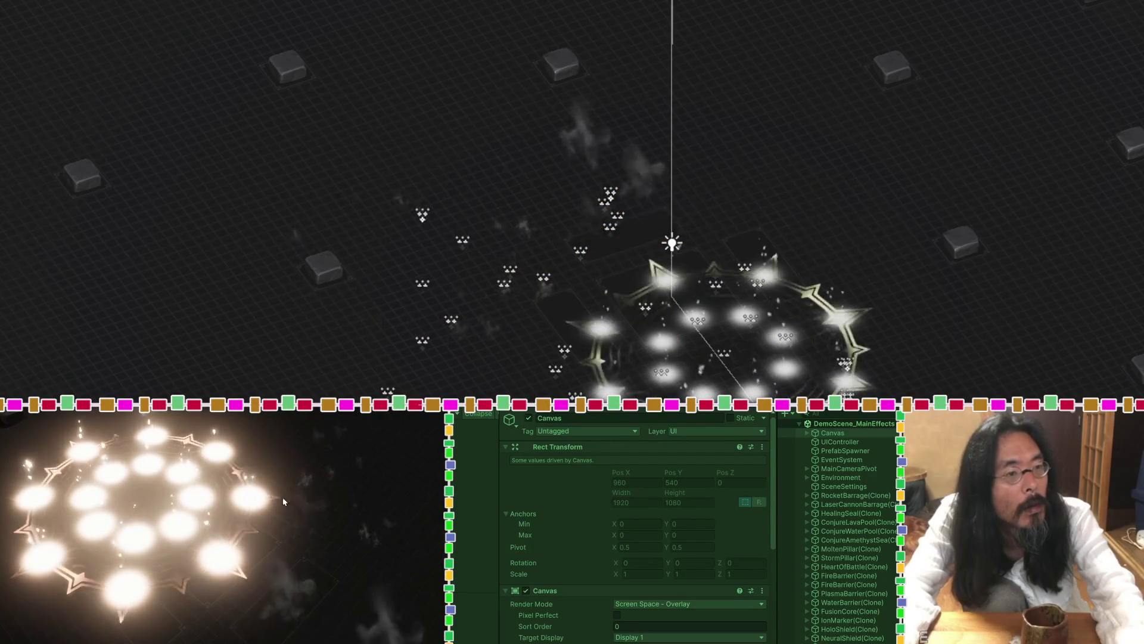
pyautogui.click(314, 503)
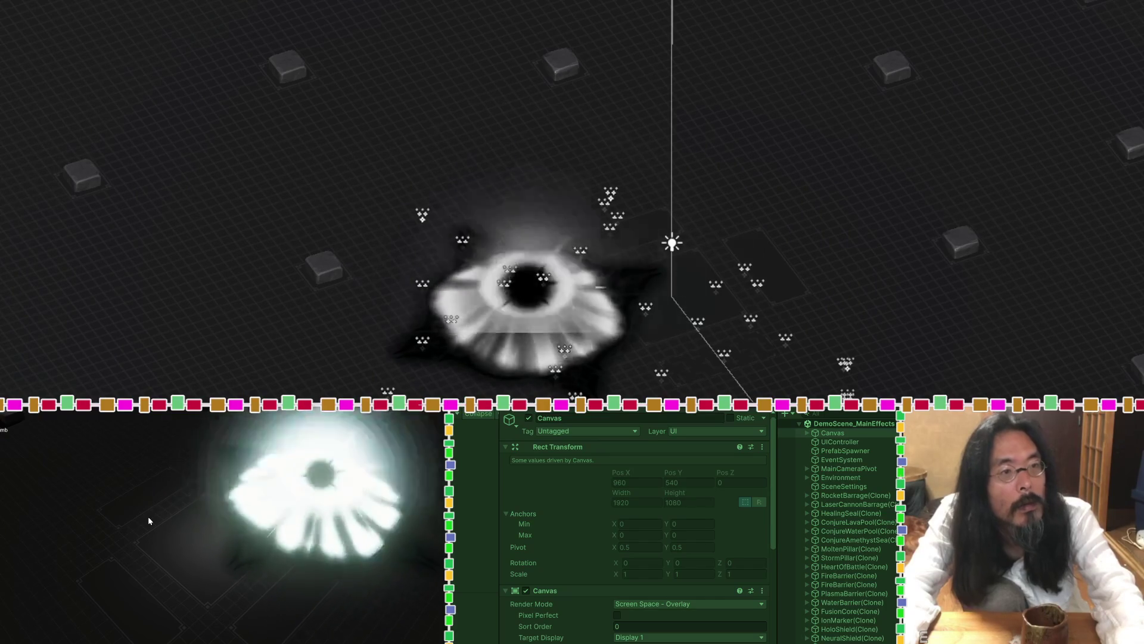
pyautogui.click(149, 521)
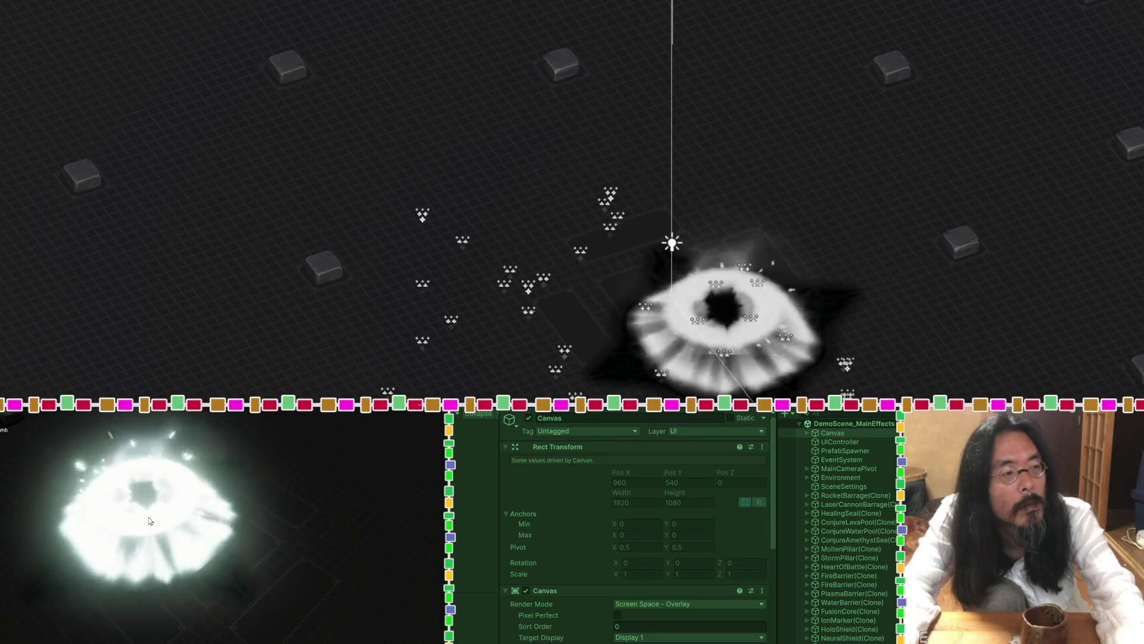
pyautogui.click(252, 525)
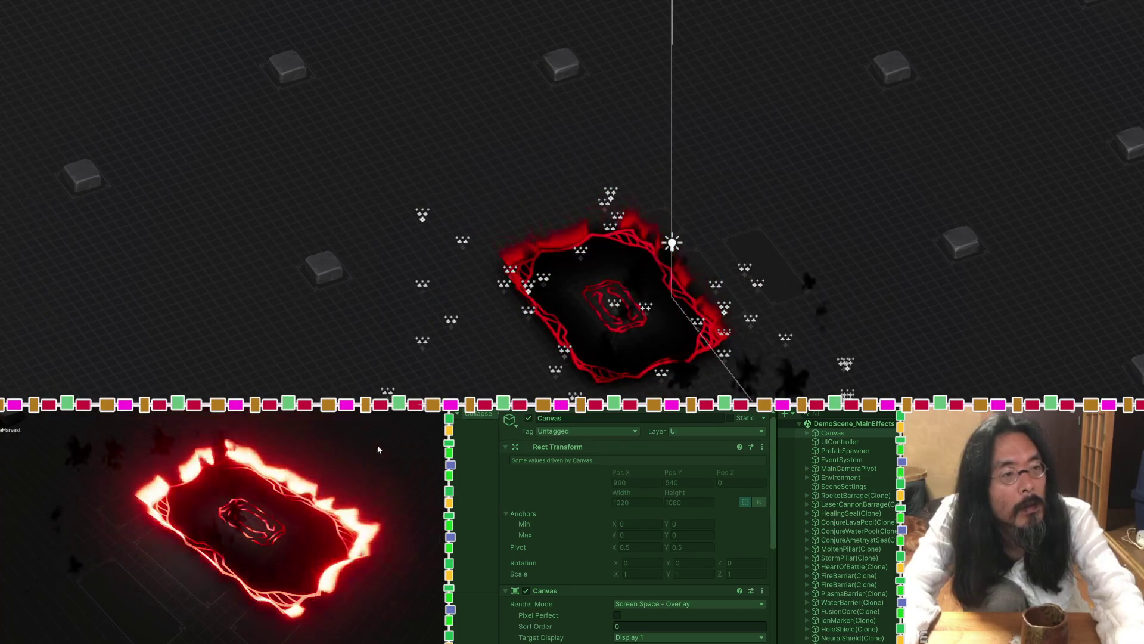
pyautogui.click(381, 444)
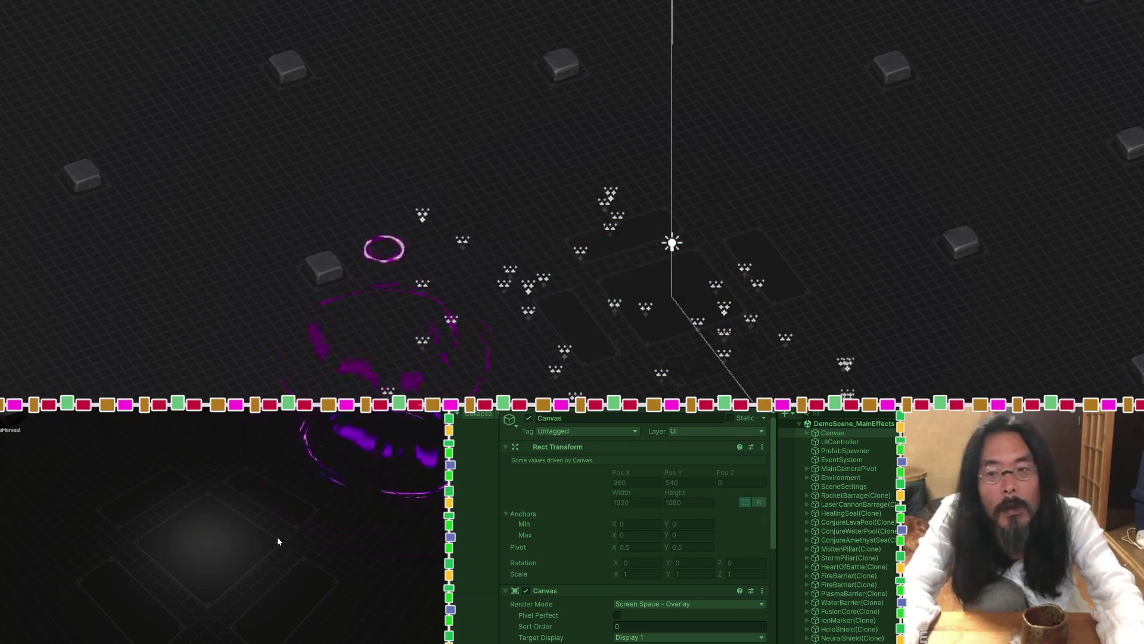
# Spawn more magenta pillars, the lightning ring, fiery ring, lava pool and white-pink ring.
pyautogui.click(325, 563)
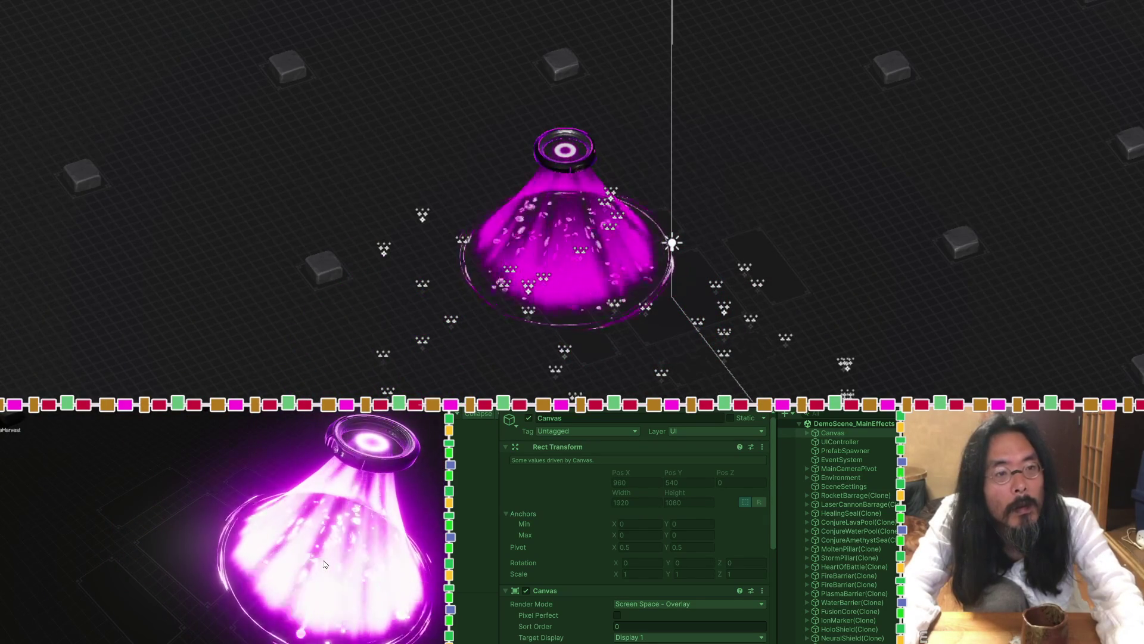
pyautogui.click(181, 532)
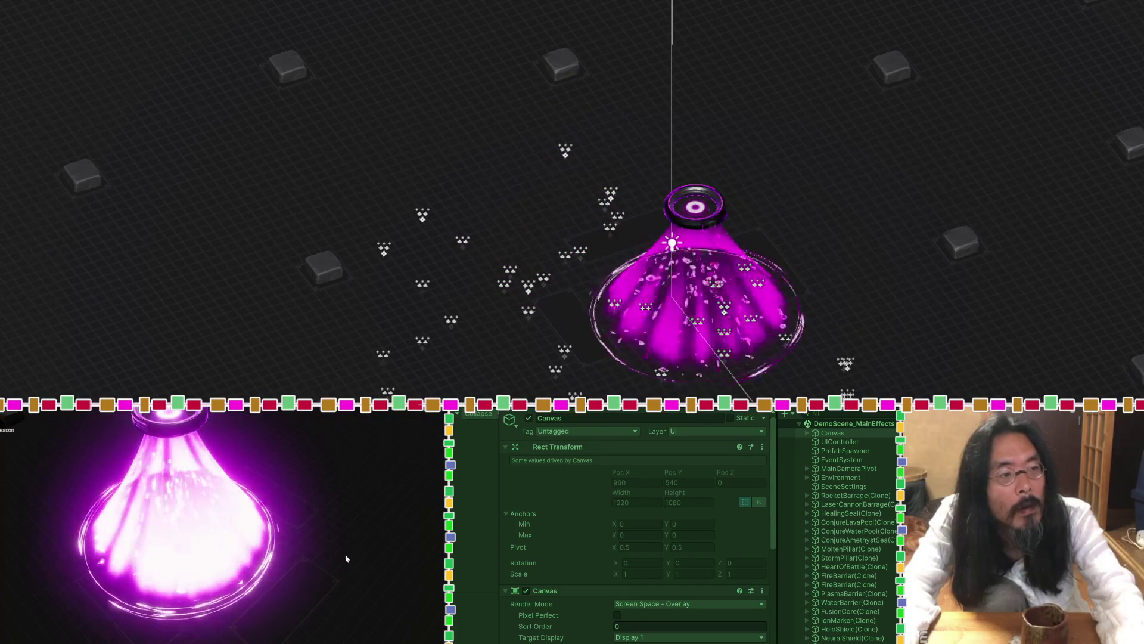
pyautogui.click(339, 551)
pyautogui.scroll(-1, 43, 485)
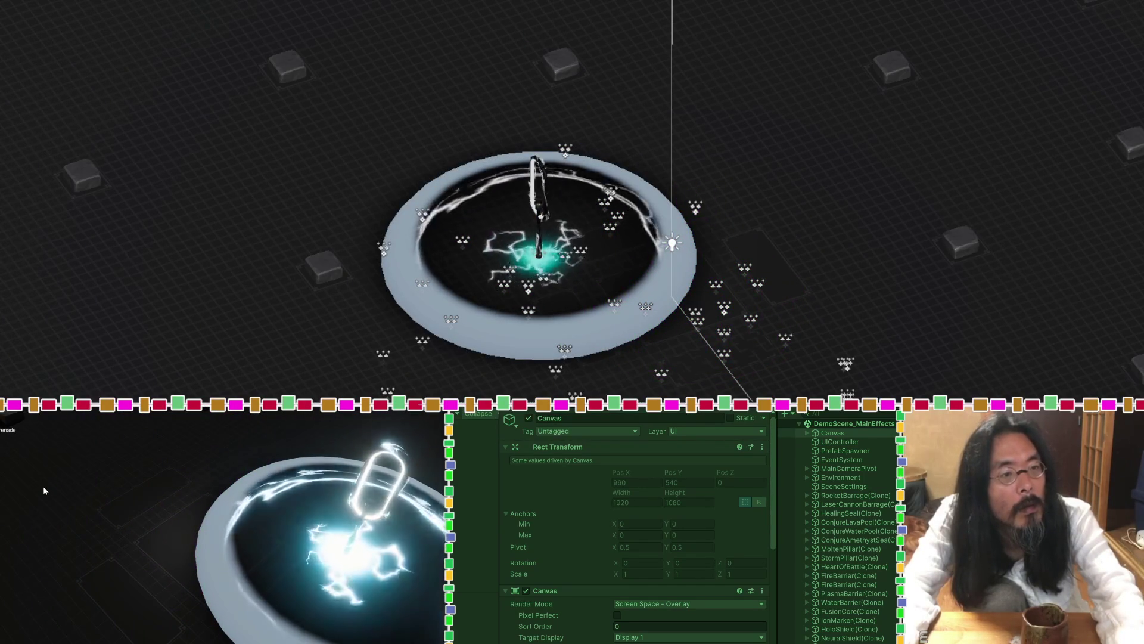
pyautogui.click(43, 490)
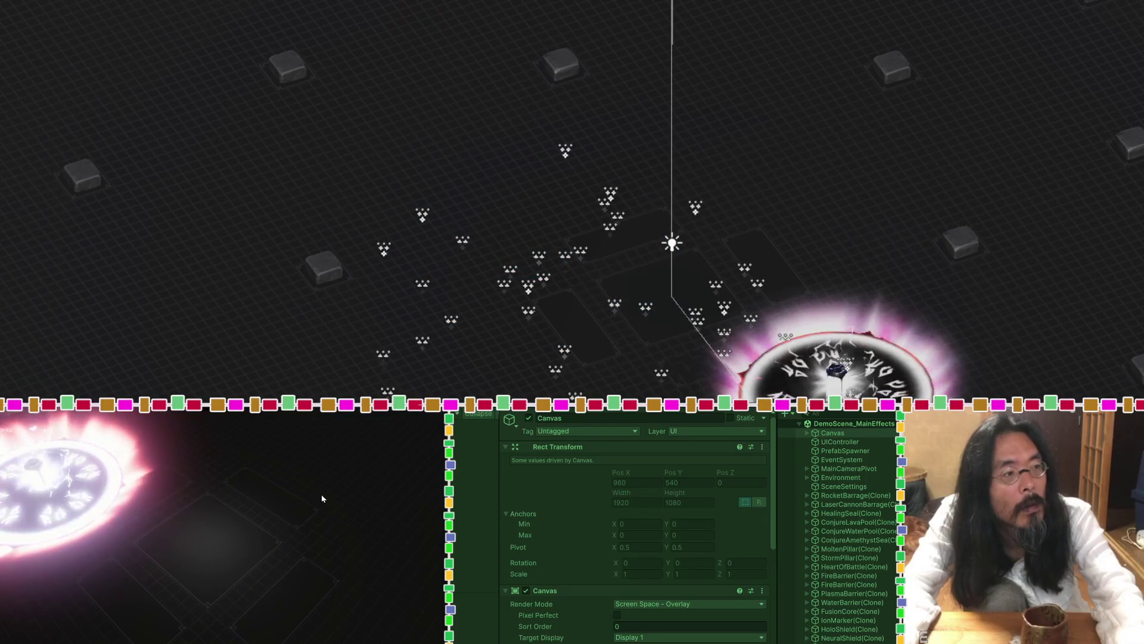
pyautogui.click(313, 506)
pyautogui.click(206, 561)
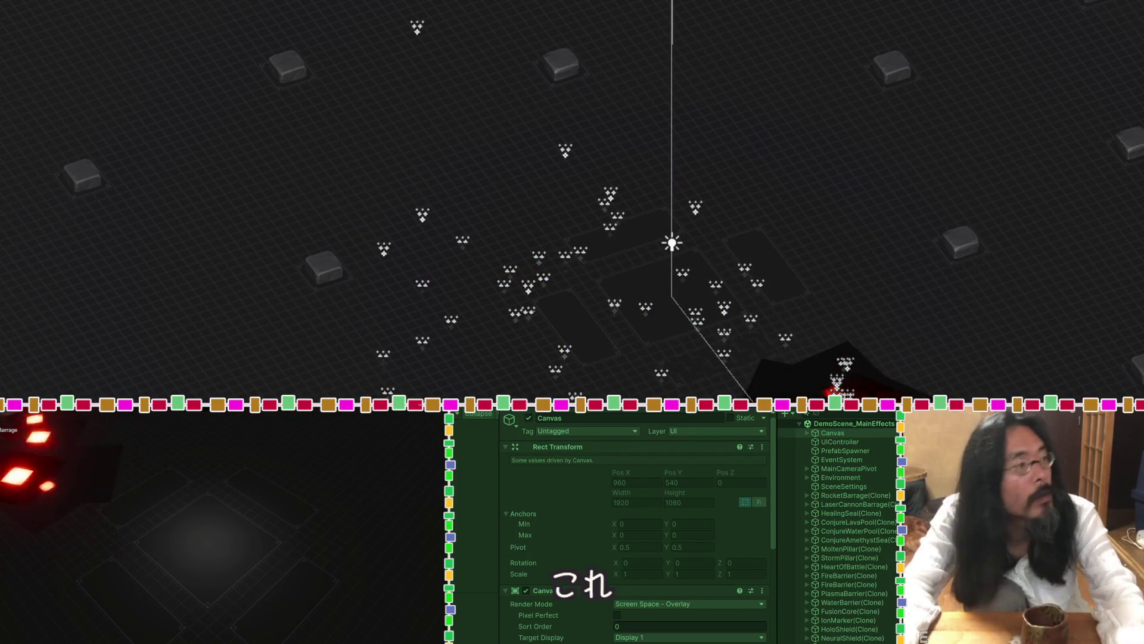
# Spawn the RocketBarrage effect twice, checking its clone in the Hierarchy.
pyautogui.click(216, 522)
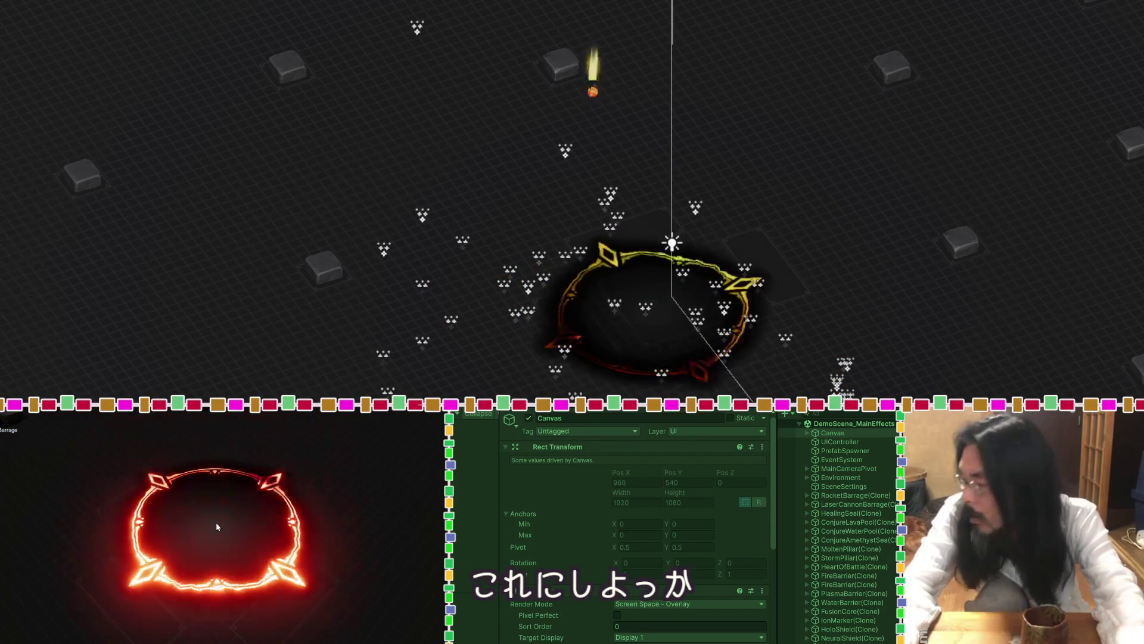
pyautogui.scroll(-5, 871, 538)
pyautogui.scroll(5, 870, 535)
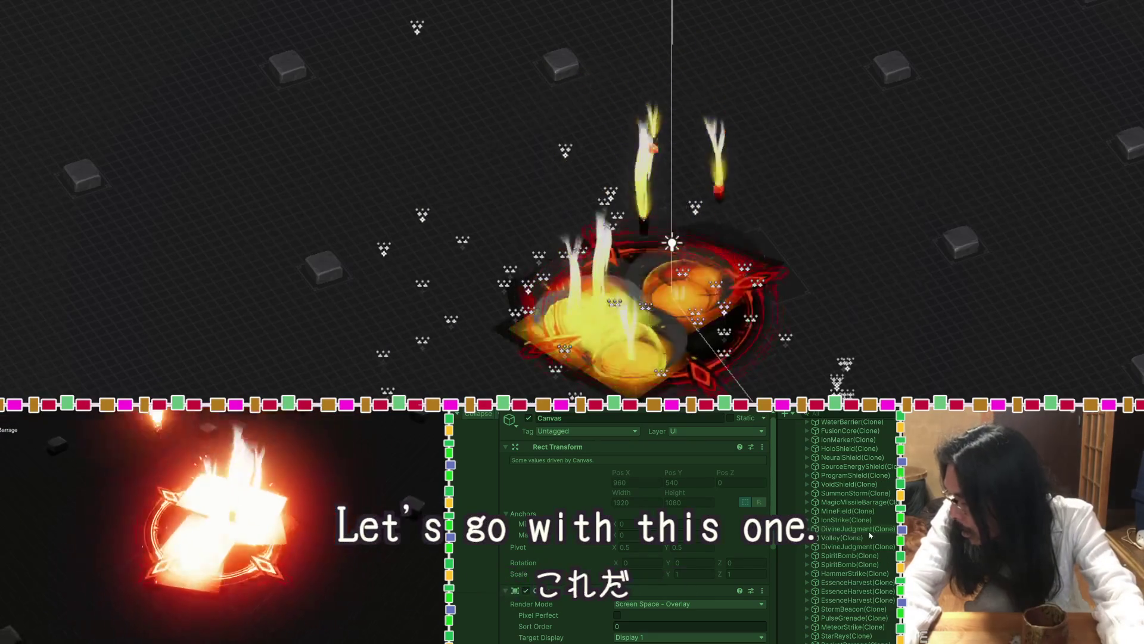
pyautogui.scroll(-5, 869, 532)
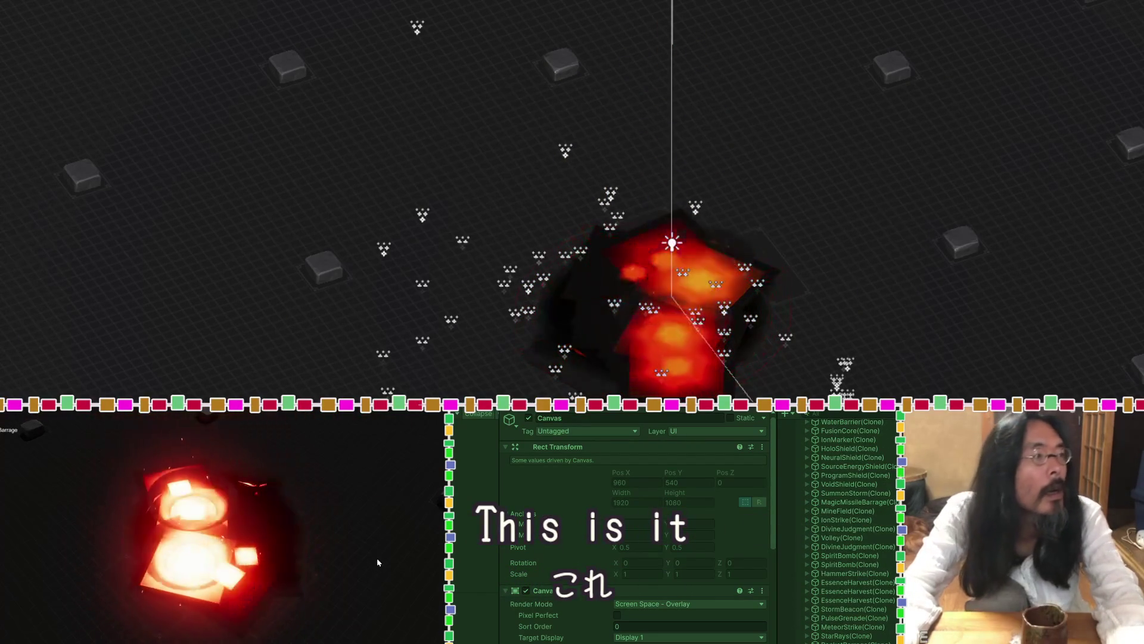
pyautogui.click(377, 554)
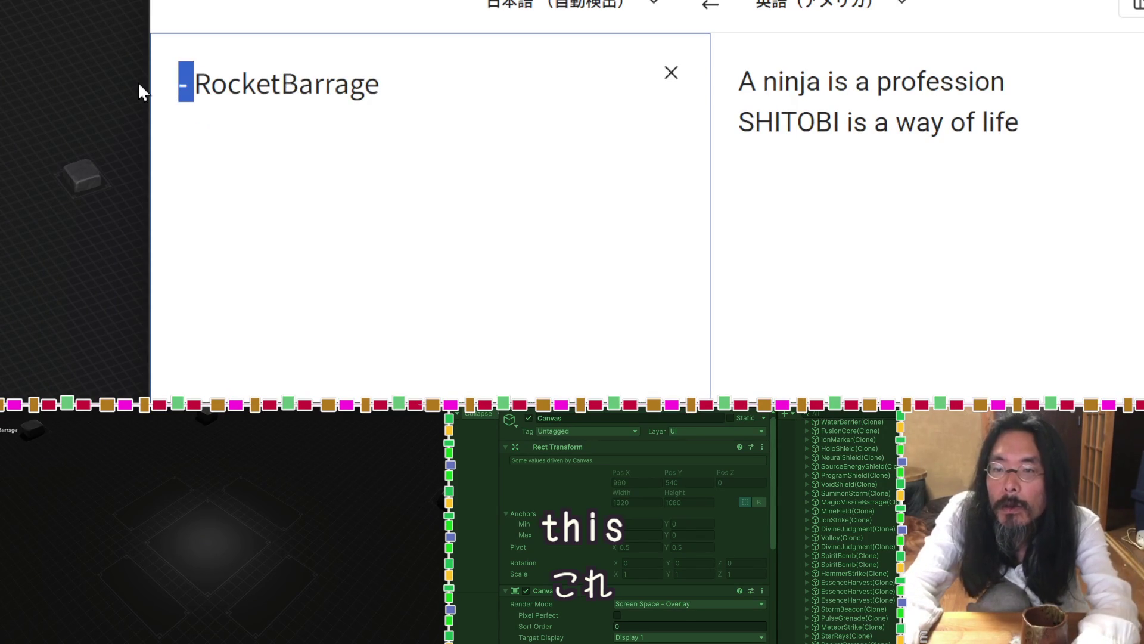
# Trim the leading dash and select 'RocketBarrage' to read its Japanese translation, ロケット弾幕.
pyautogui.press('BackSpace')
pyautogui.moveTo(383, 80); pyautogui.dragTo(141, 96)
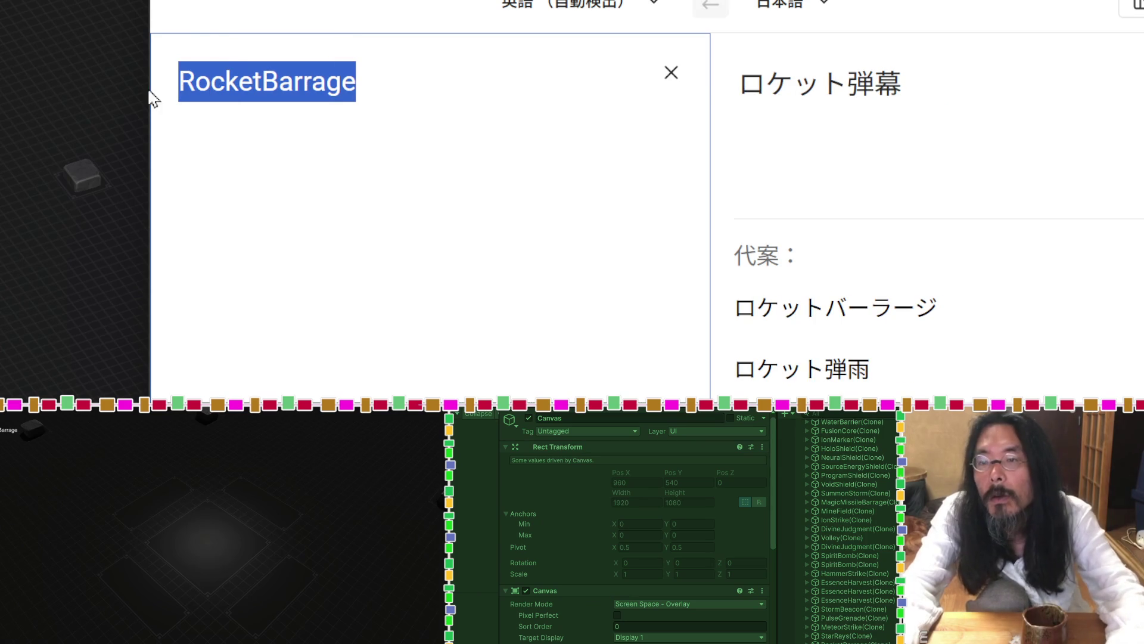
pyautogui.hotkey('alt', 'Tab')
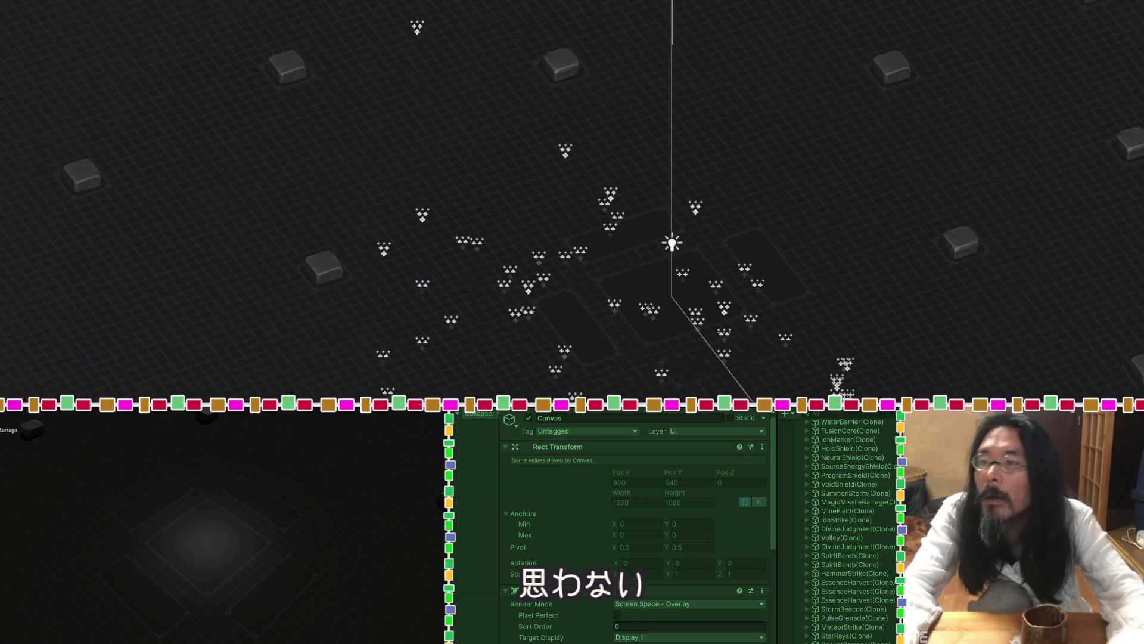
# Stop the Main Effects demo with Ctrl+P so the spawned effect clones disappear.
pyautogui.hotkey('ctrl', 'p')
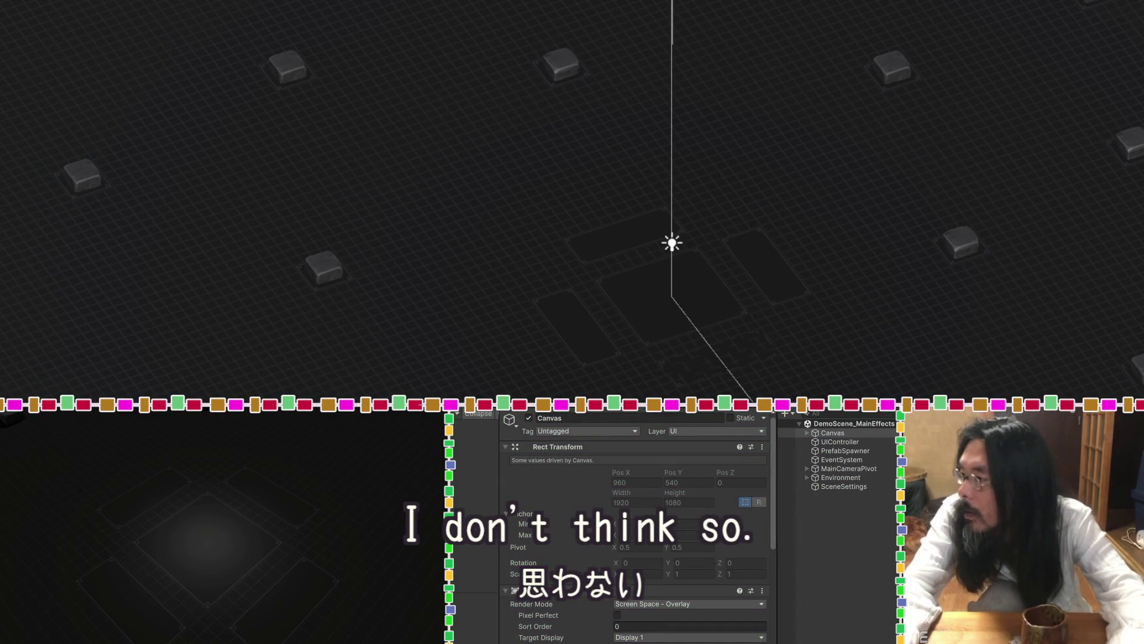
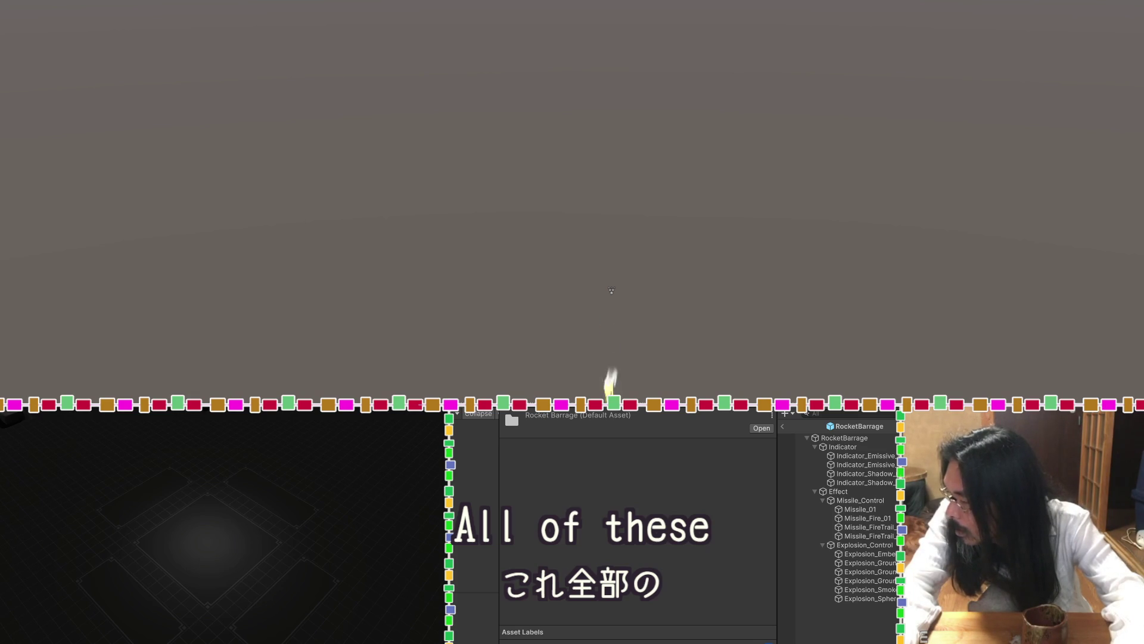
# Review the prefab's Indicator, Indicator_Emissive_01 and Indicator_Shadow_02, then return to DemoScene_MainEffects.
pyautogui.click(851, 447)
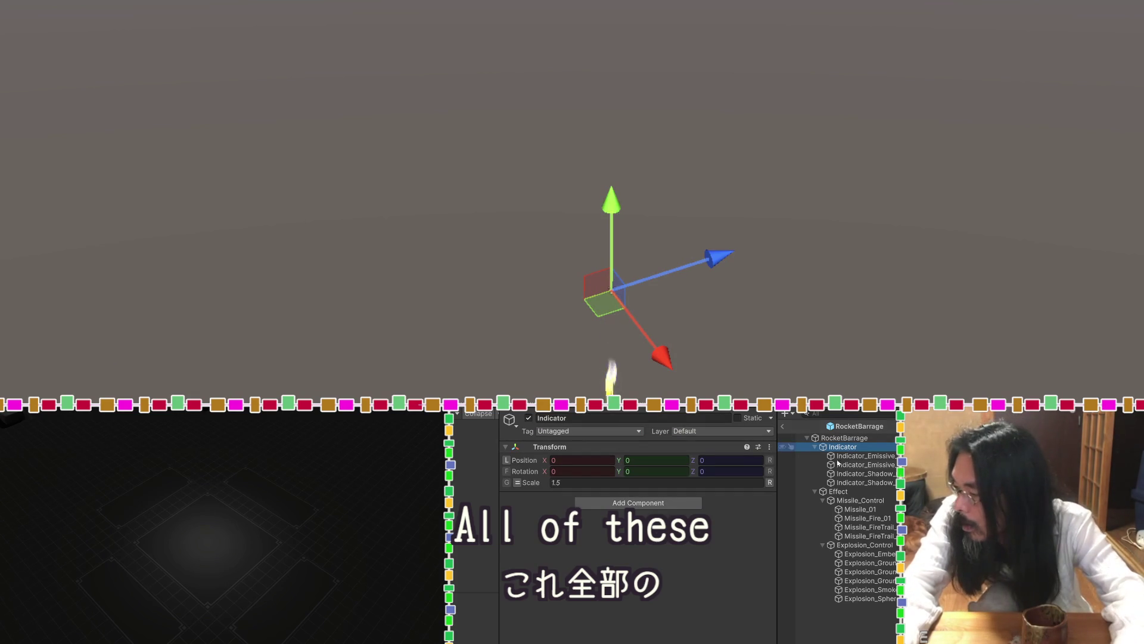
pyautogui.click(852, 456)
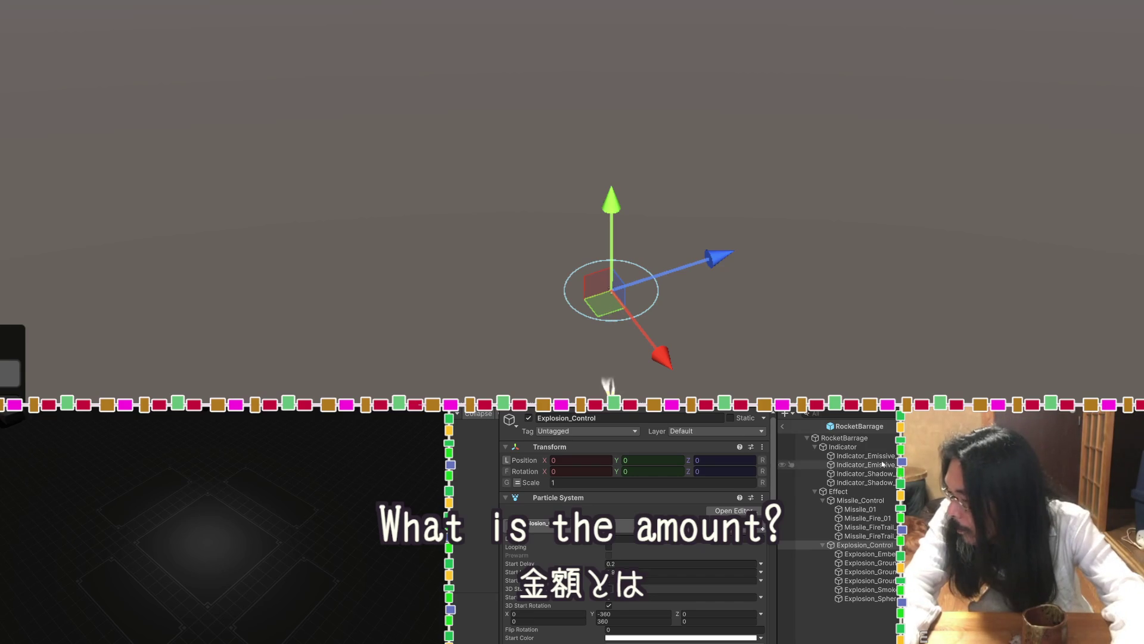
pyautogui.click(861, 482)
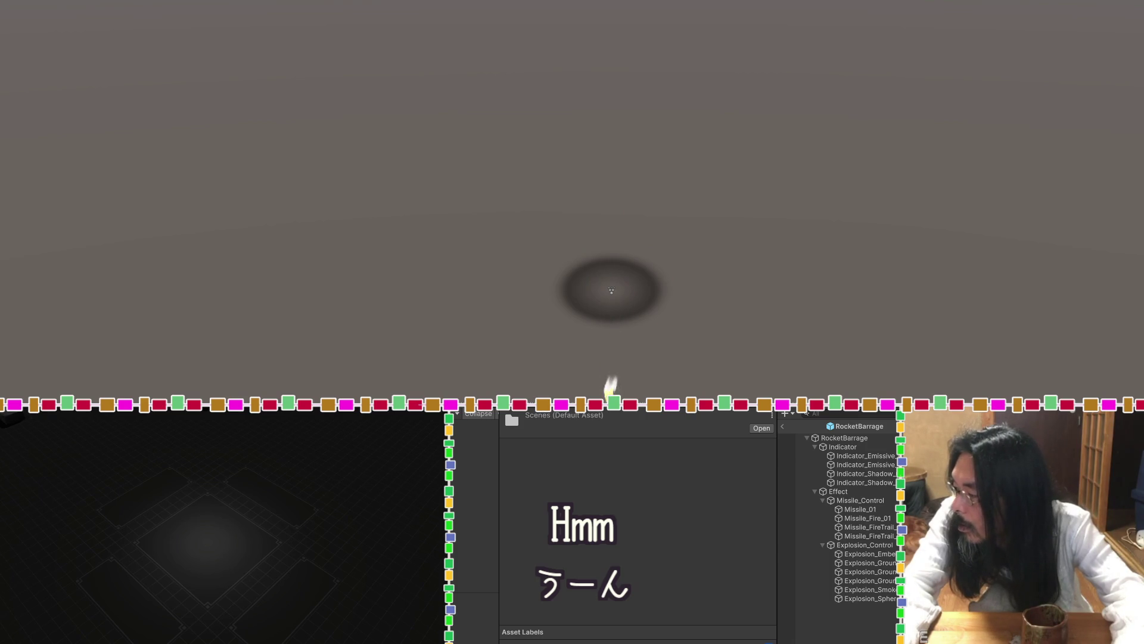
pyautogui.click(783, 427)
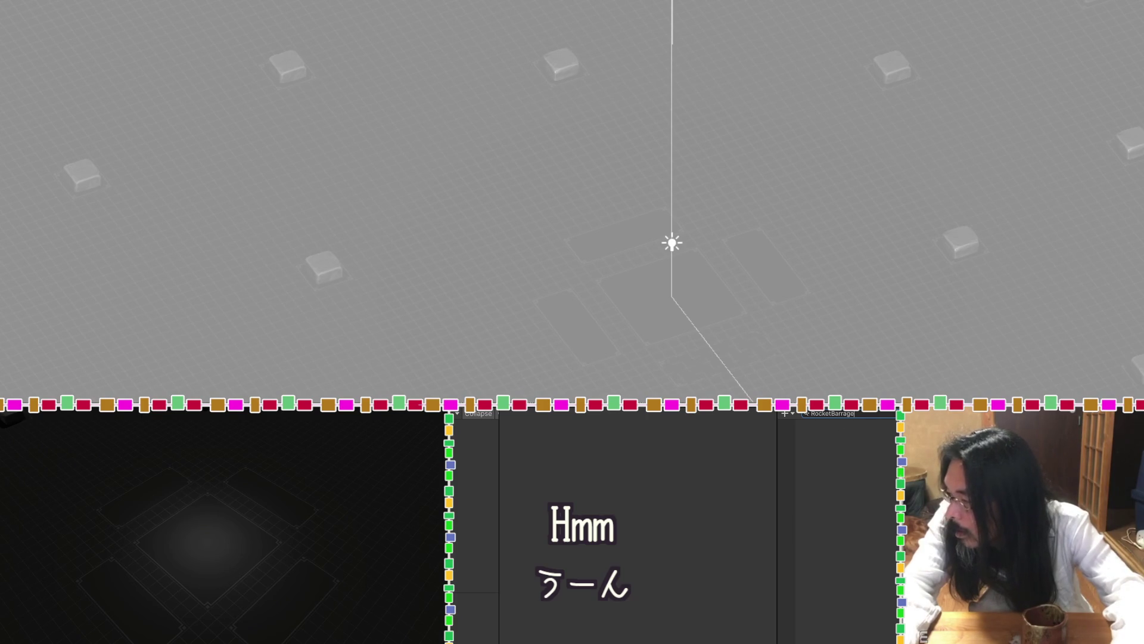
# Clear the Hierarchy search, start Play mode and inspect the spawned RocketBarrage(Clone)'s children.
pyautogui.press('Escape')
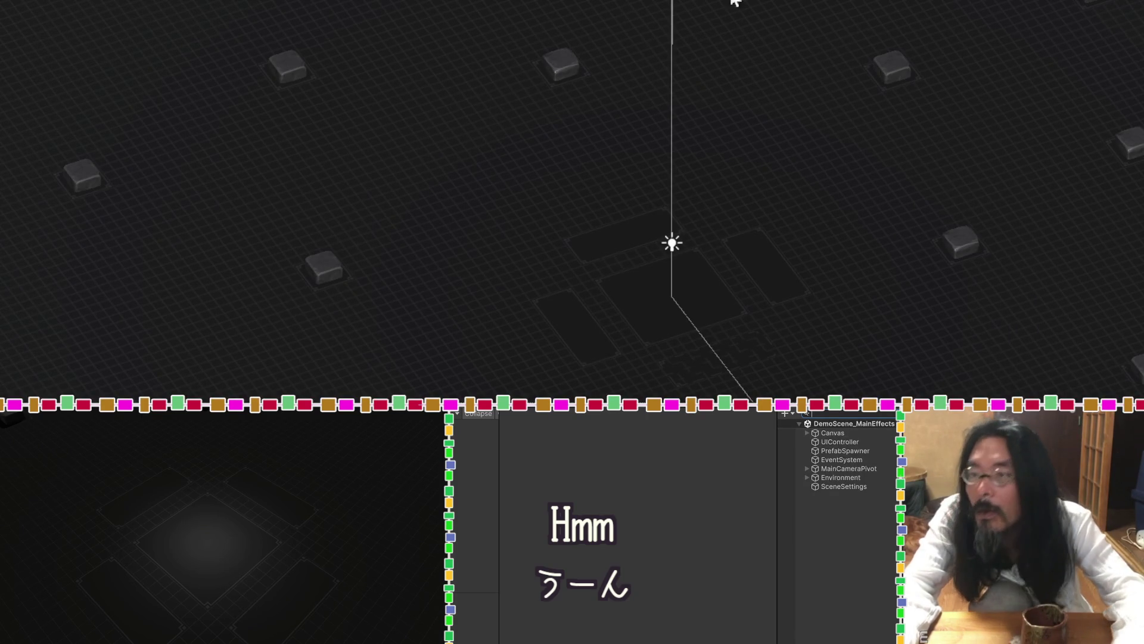
pyautogui.hotkey('ctrl', 'p')
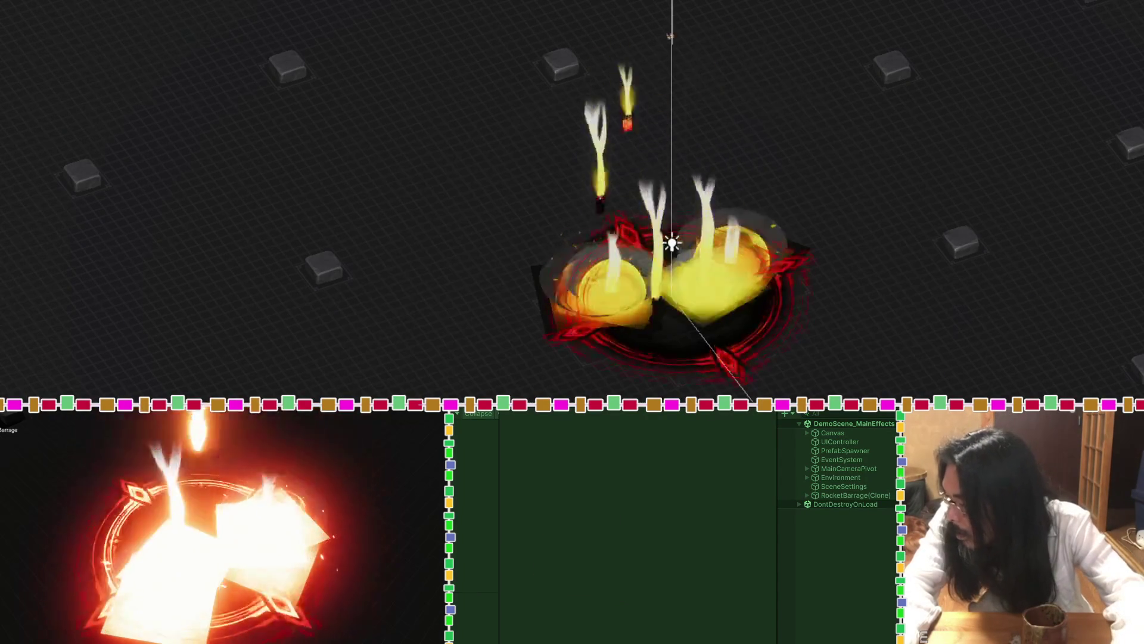
pyautogui.click(808, 497)
pyautogui.click(808, 495)
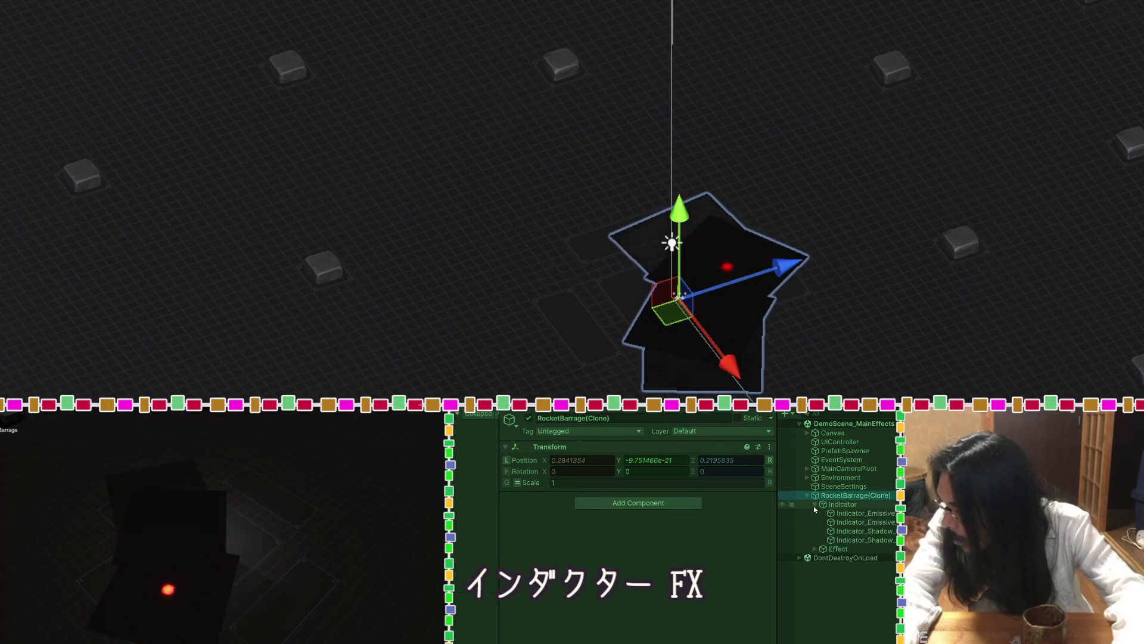
pyautogui.click(815, 513)
pyautogui.click(815, 513)
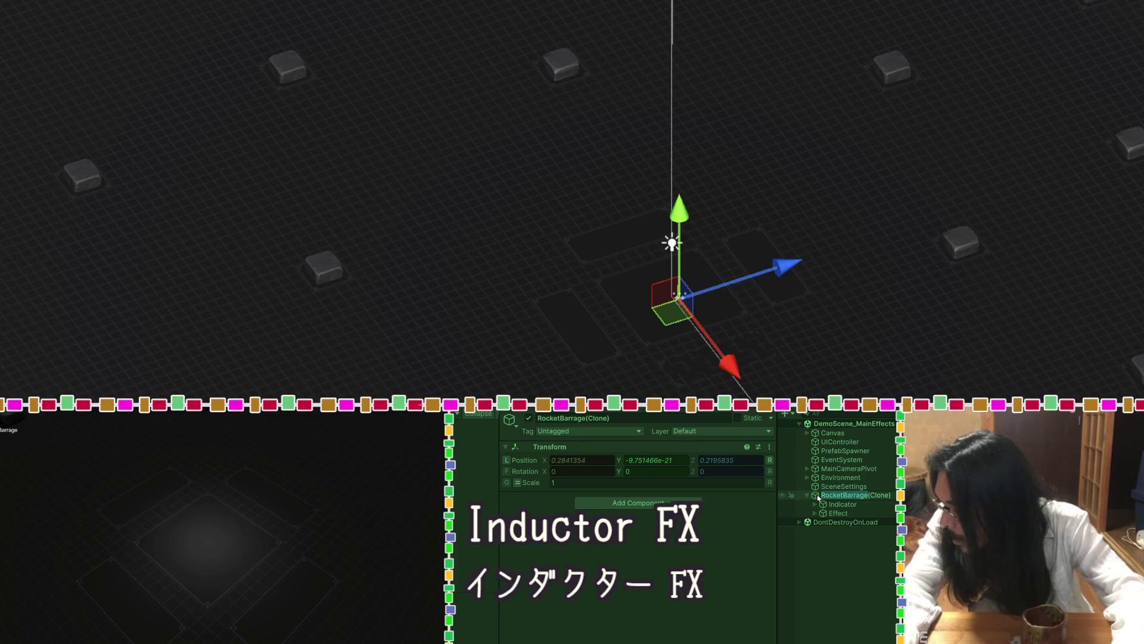
pyautogui.keyDown('ctrl'); pyautogui.click(825, 496); pyautogui.keyUp('ctrl')
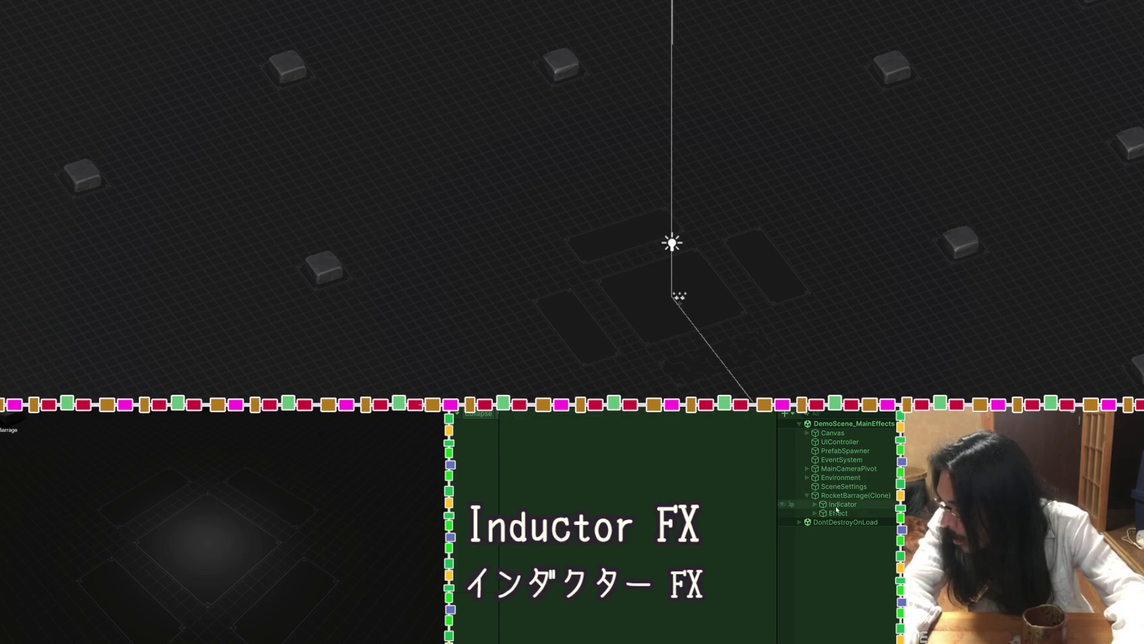
# Locate the RocketBarrage prefab asset via Element 0 of PrefabSpawner's Prefabs list.
pyautogui.click(835, 453)
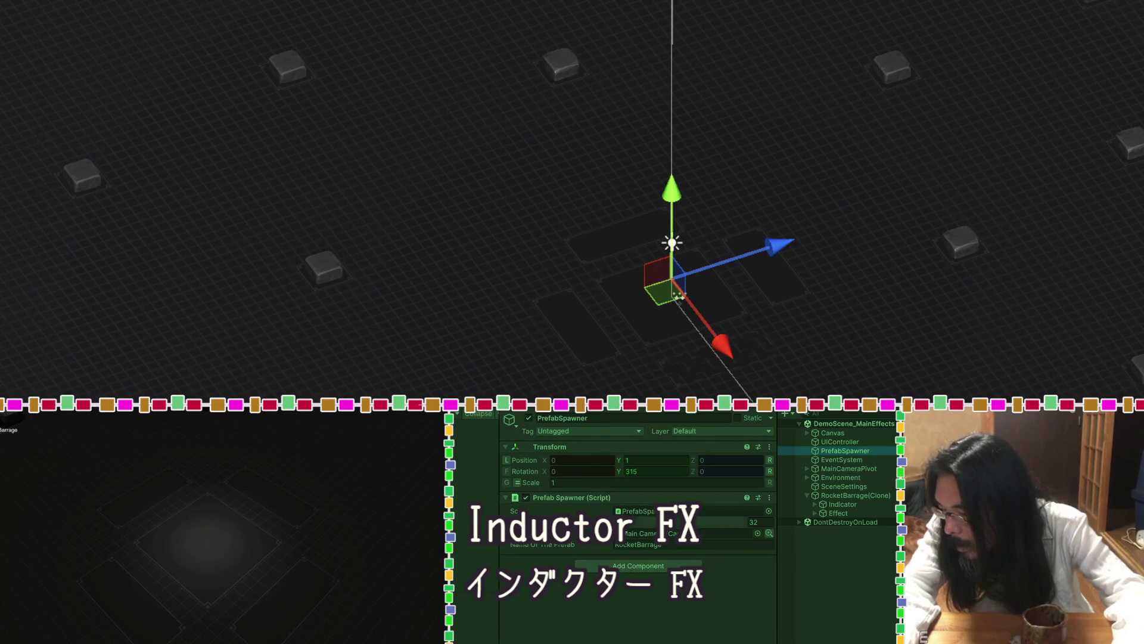
pyautogui.click(519, 522)
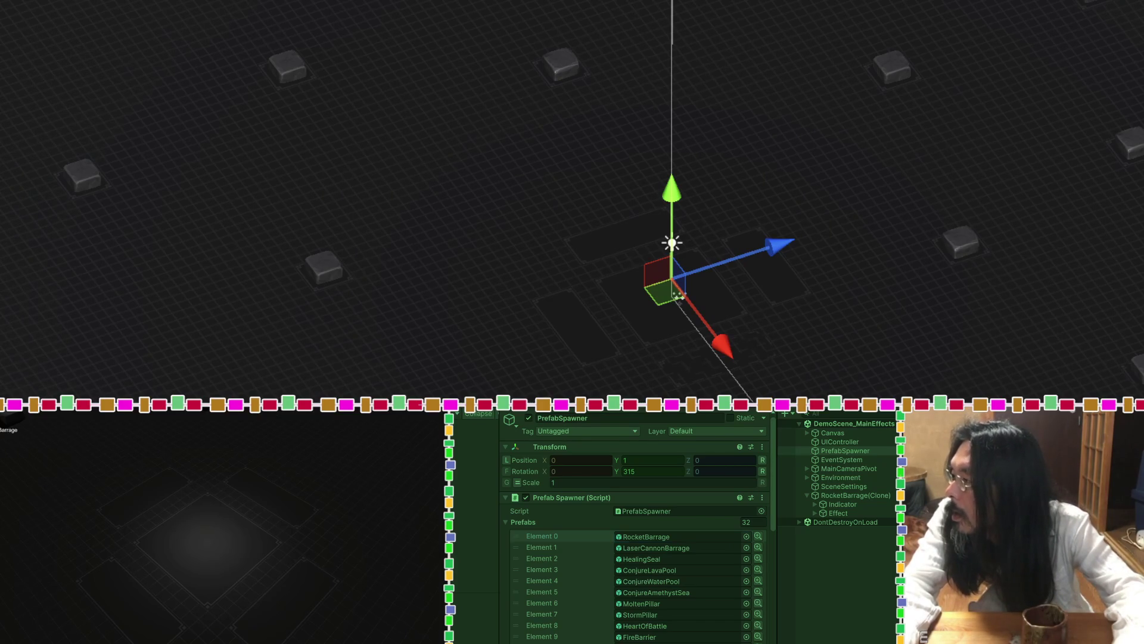
pyautogui.doubleClick(656, 536)
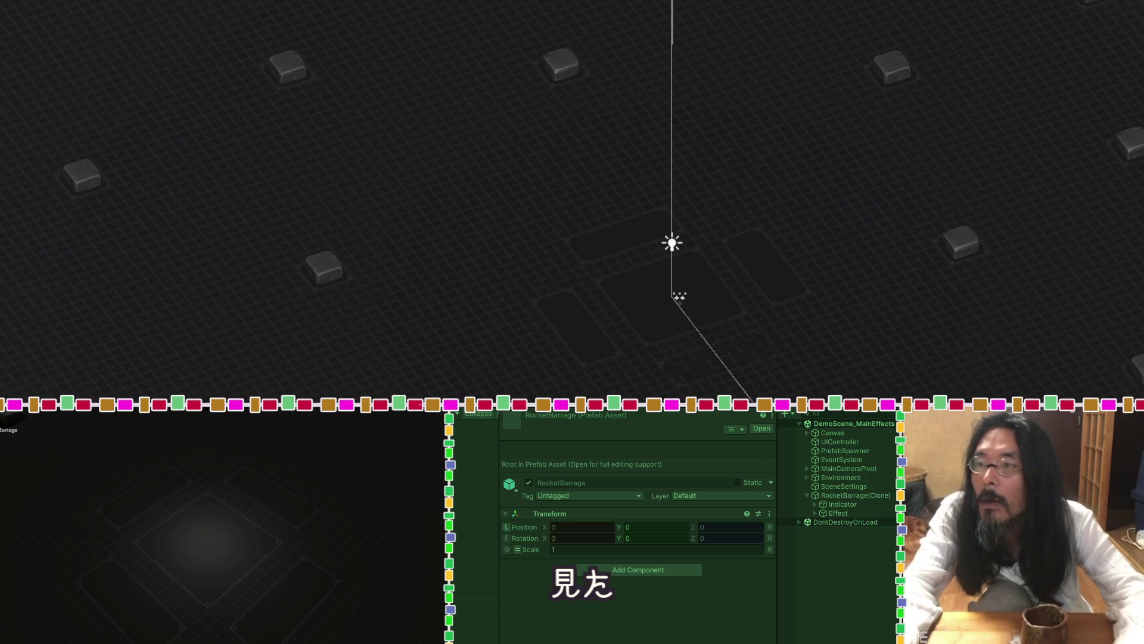
# Stop Play mode, rename the RocketBarrage prefab asset to RocketBarrage_re and open it.
pyautogui.hotkey('ctrl', 'p')
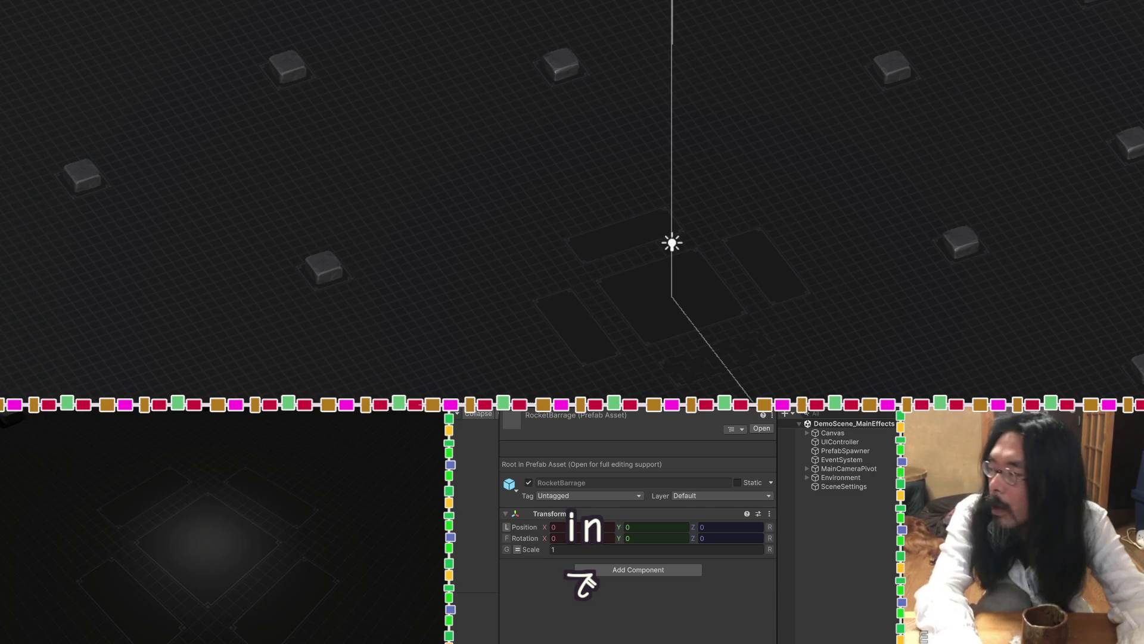
pyautogui.write('_re')
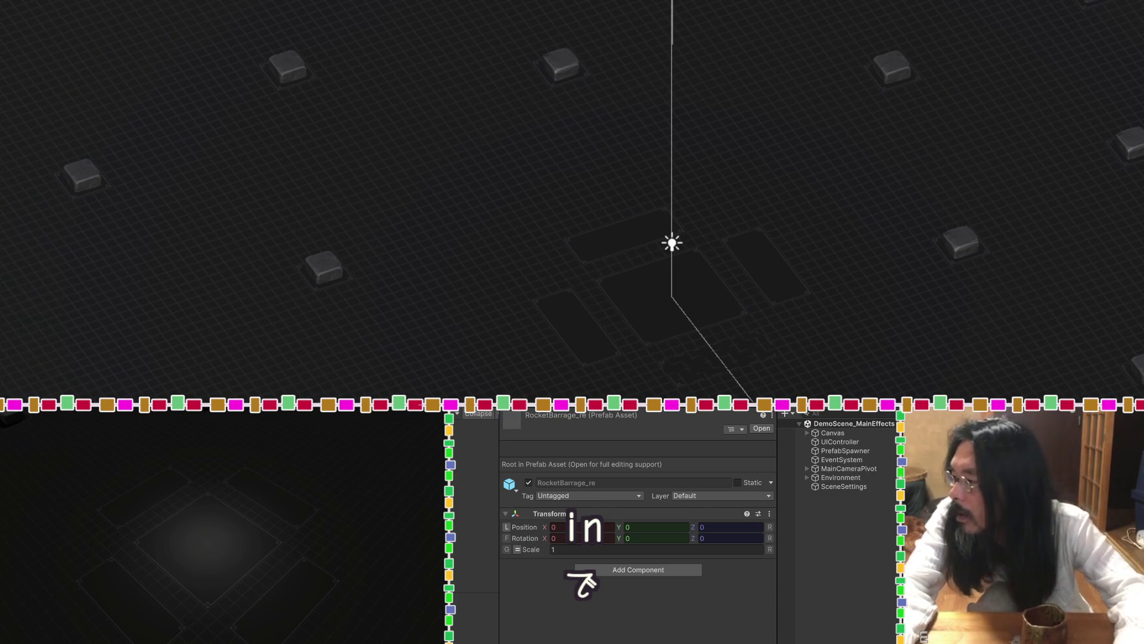
pyautogui.press('Return')
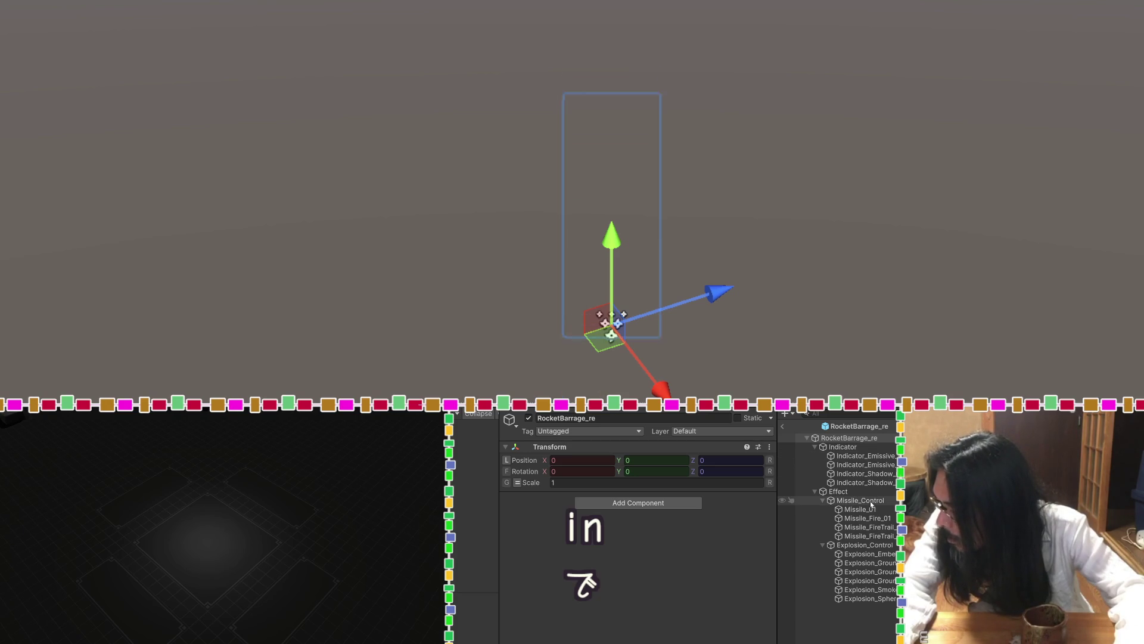
# Preview Effect's Missile_Control and Explosion children, then delete the whole Effect group from RocketBarrage_re.
pyautogui.click(853, 493)
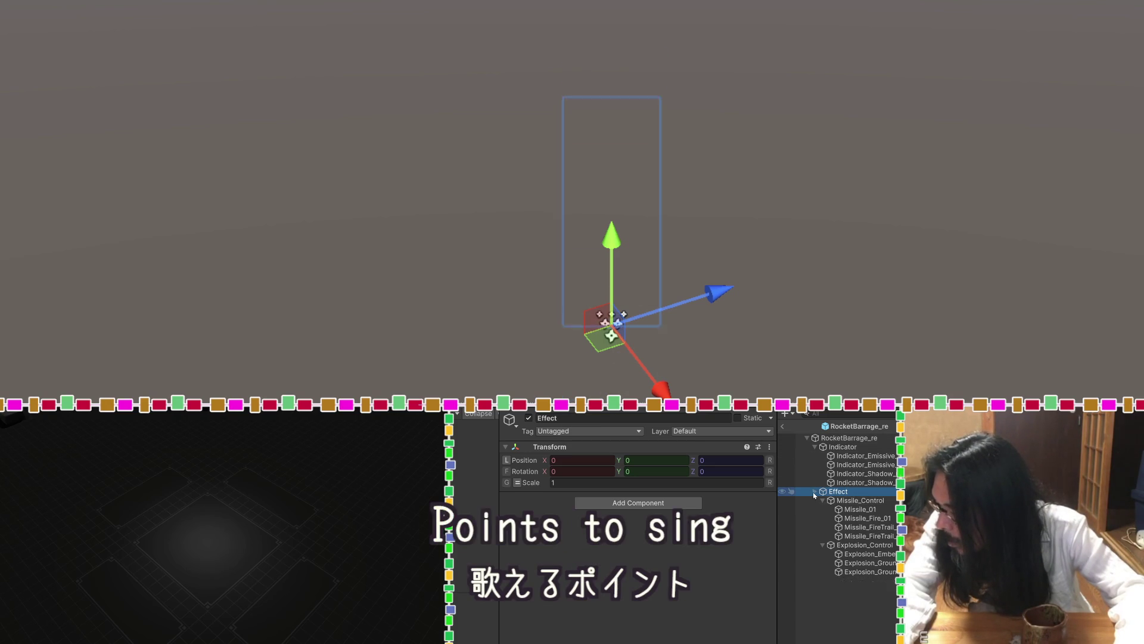
pyautogui.click(849, 501)
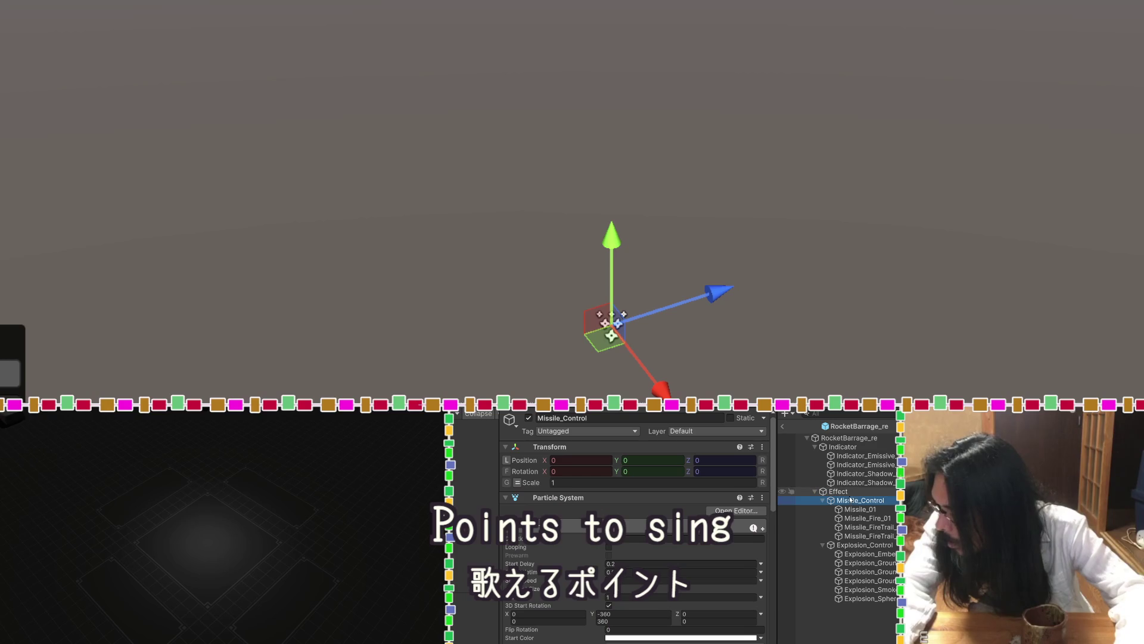
pyautogui.click(857, 518)
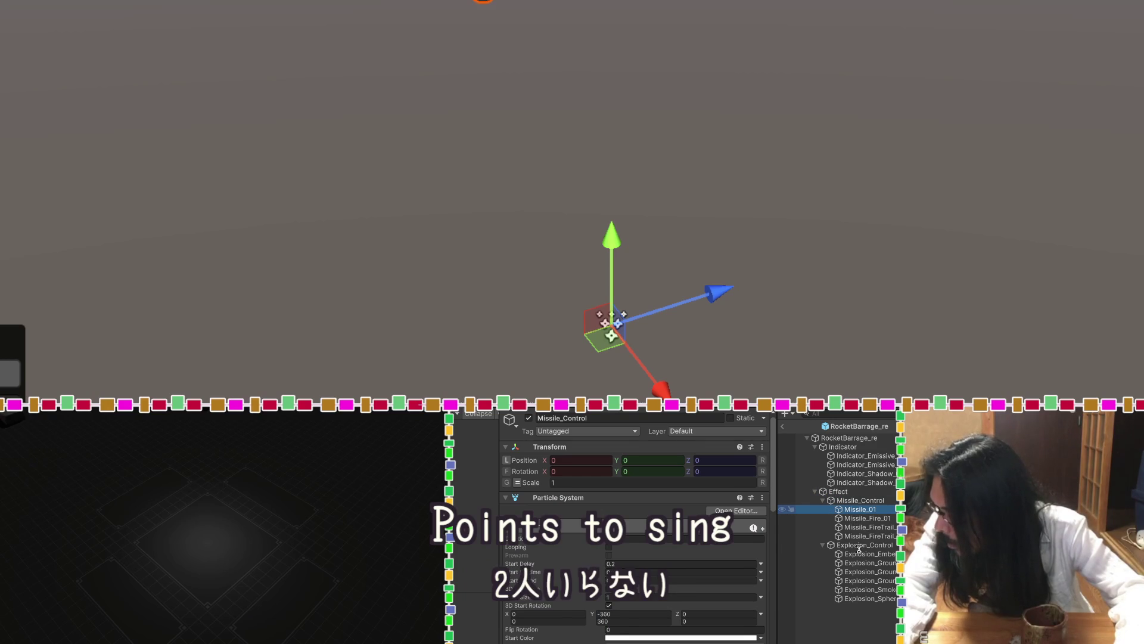
pyautogui.click(859, 546)
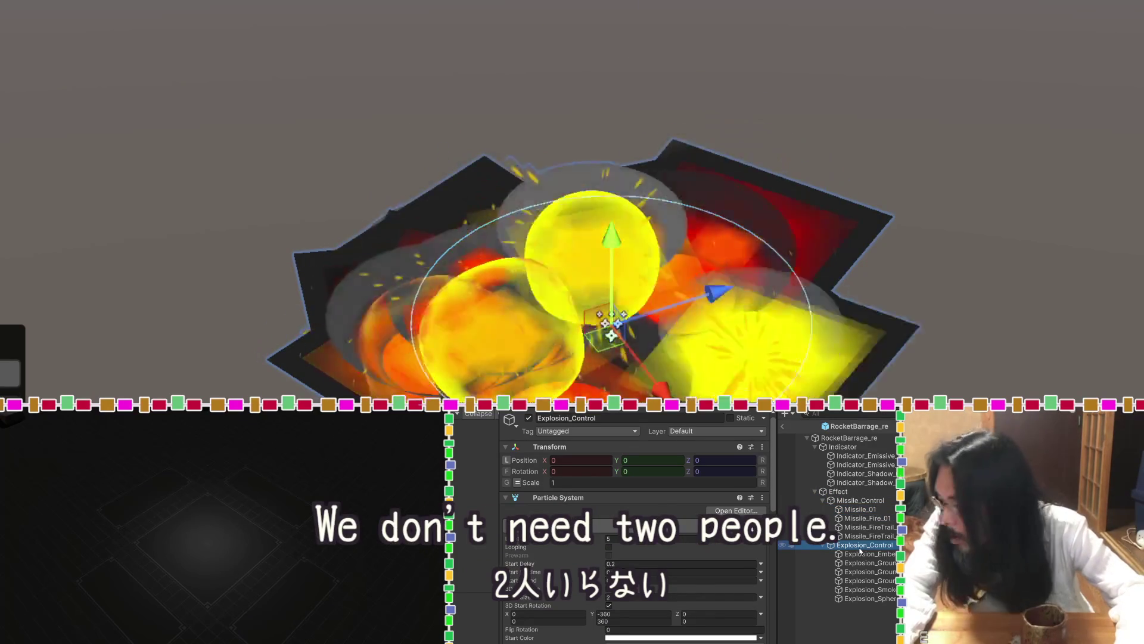
pyautogui.click(860, 554)
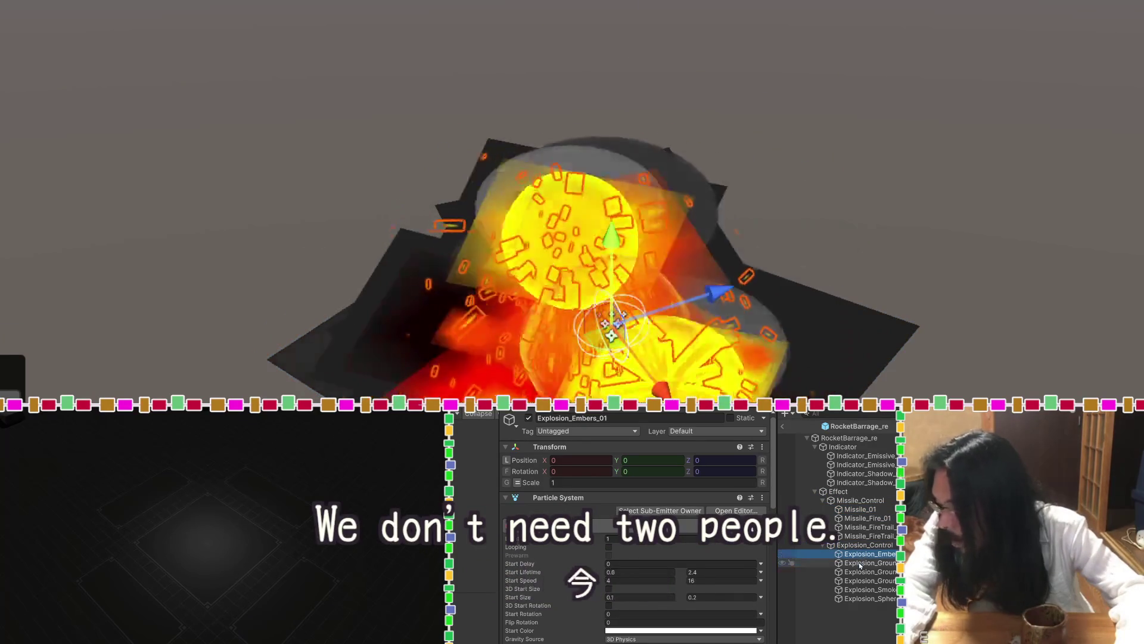
pyautogui.click(860, 564)
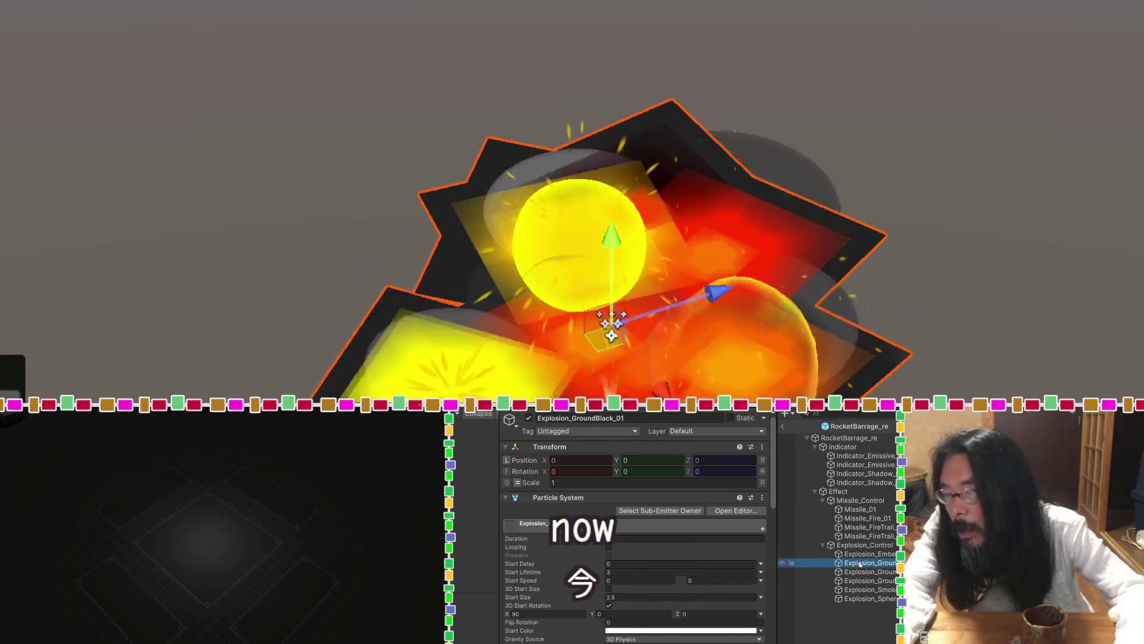
pyautogui.press('Down')
pyautogui.press('Down')
pyautogui.press('Down')
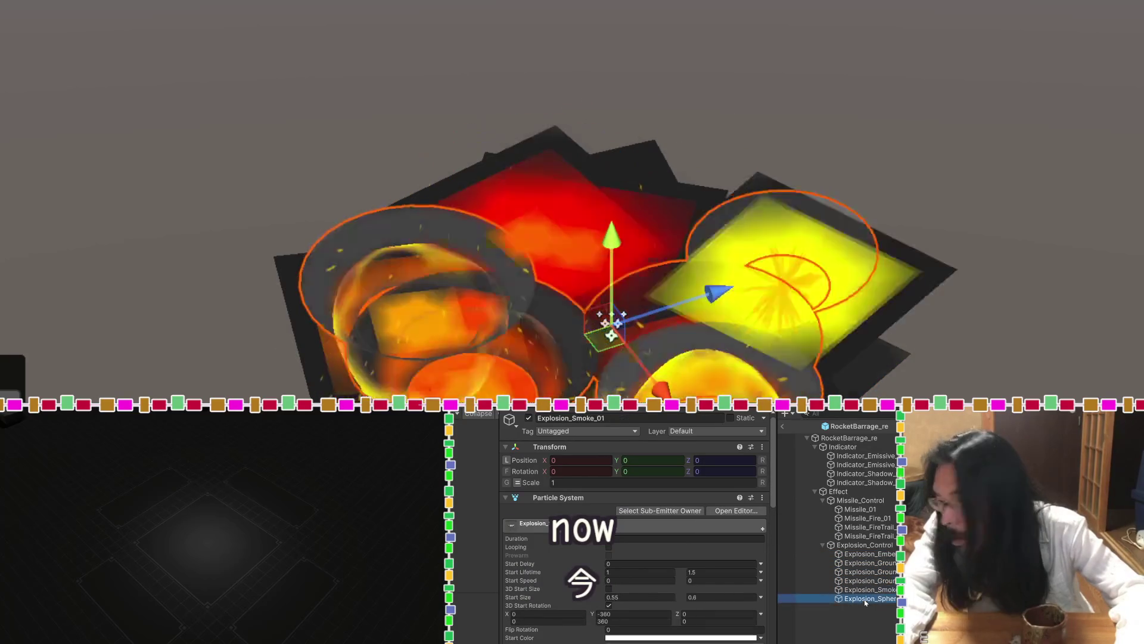
pyautogui.click(846, 492)
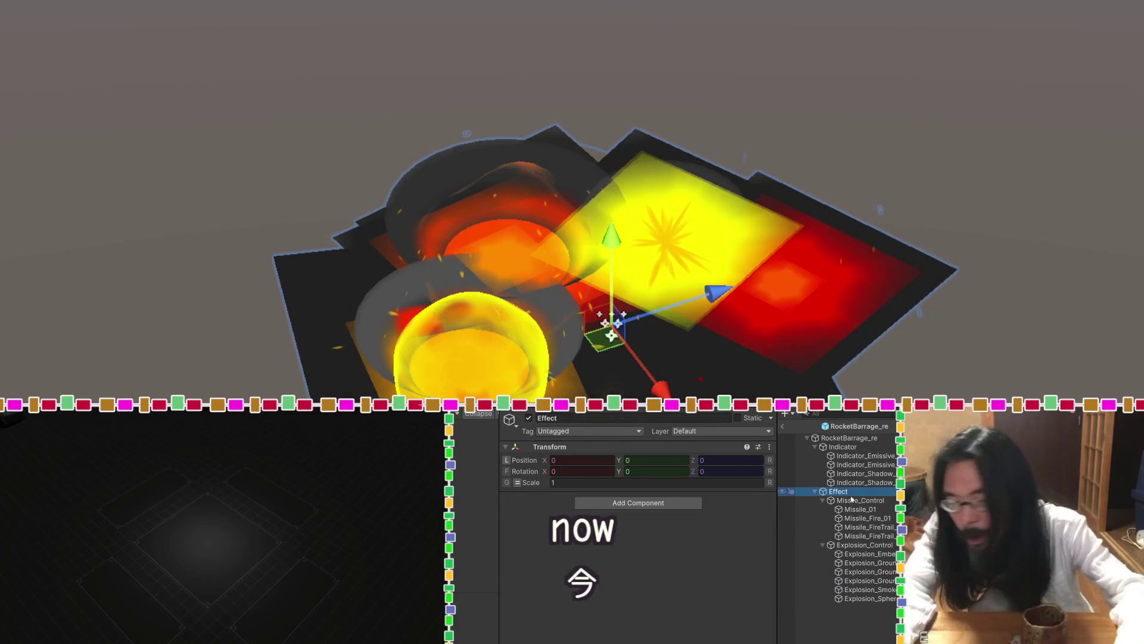
pyautogui.press('Delete')
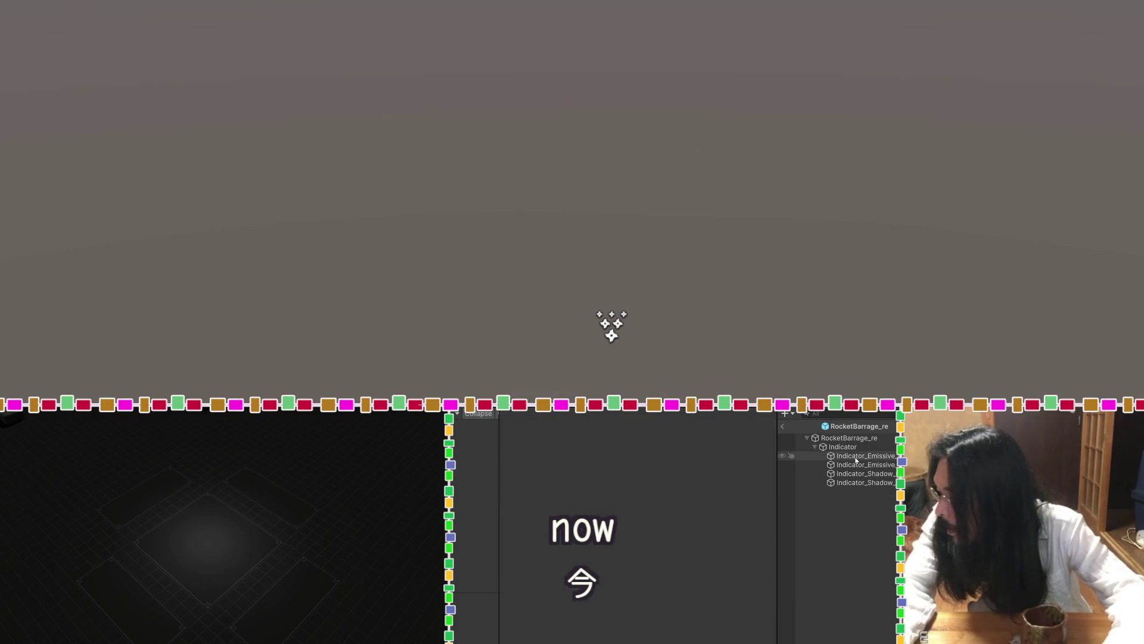
# Preview Indicator's emissive and shadow effects, toggling the Indicator off and on.
pyautogui.click(855, 447)
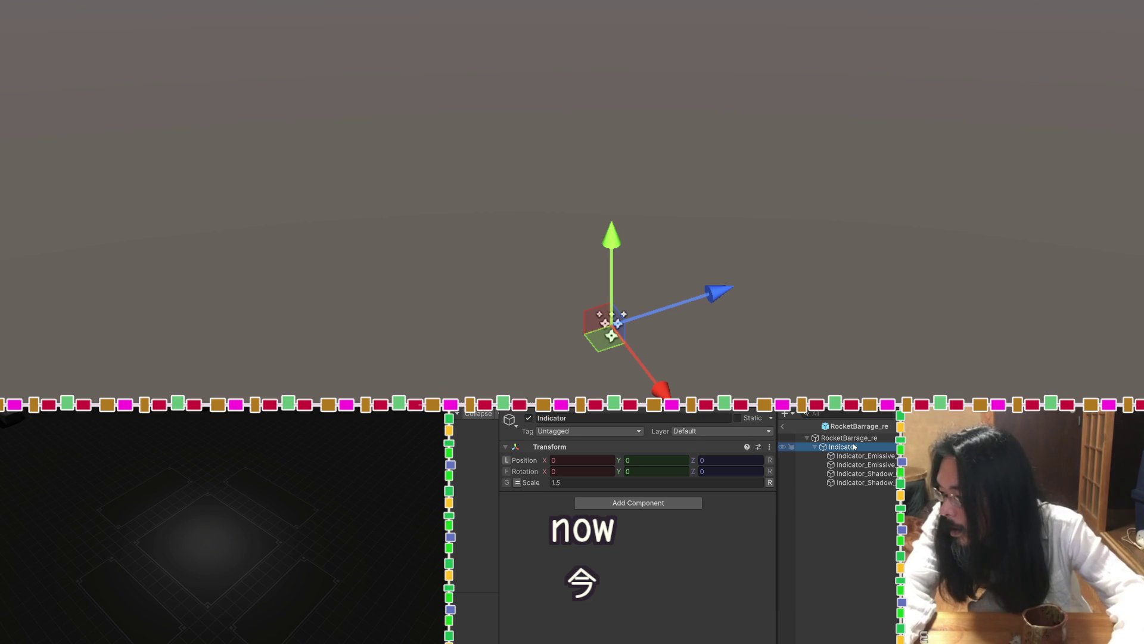
pyautogui.click(859, 456)
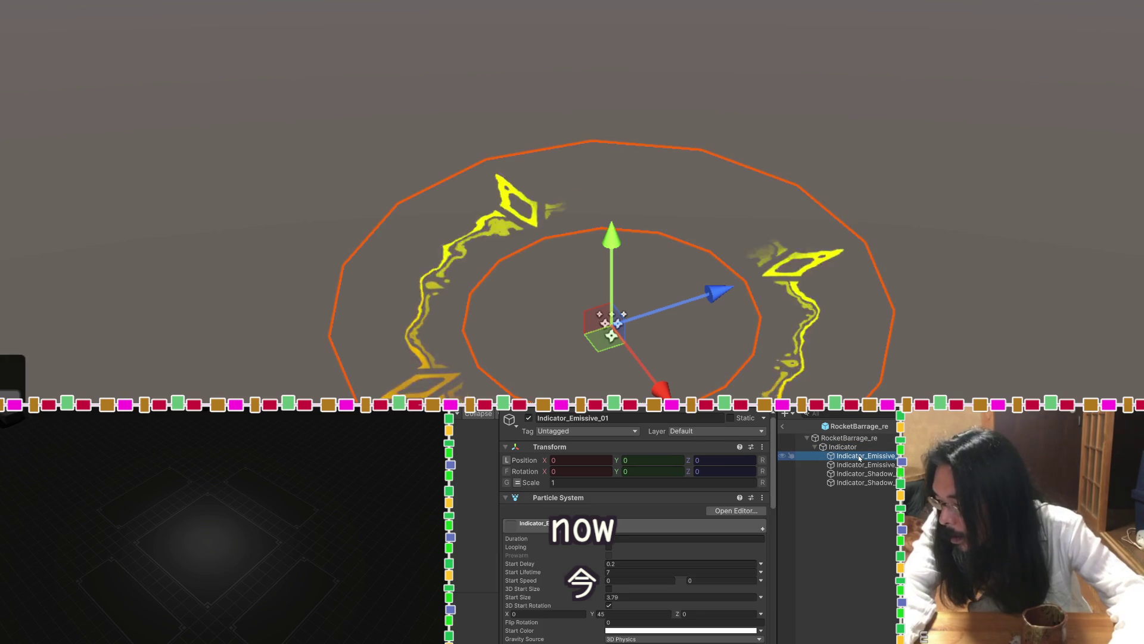
pyautogui.click(859, 473)
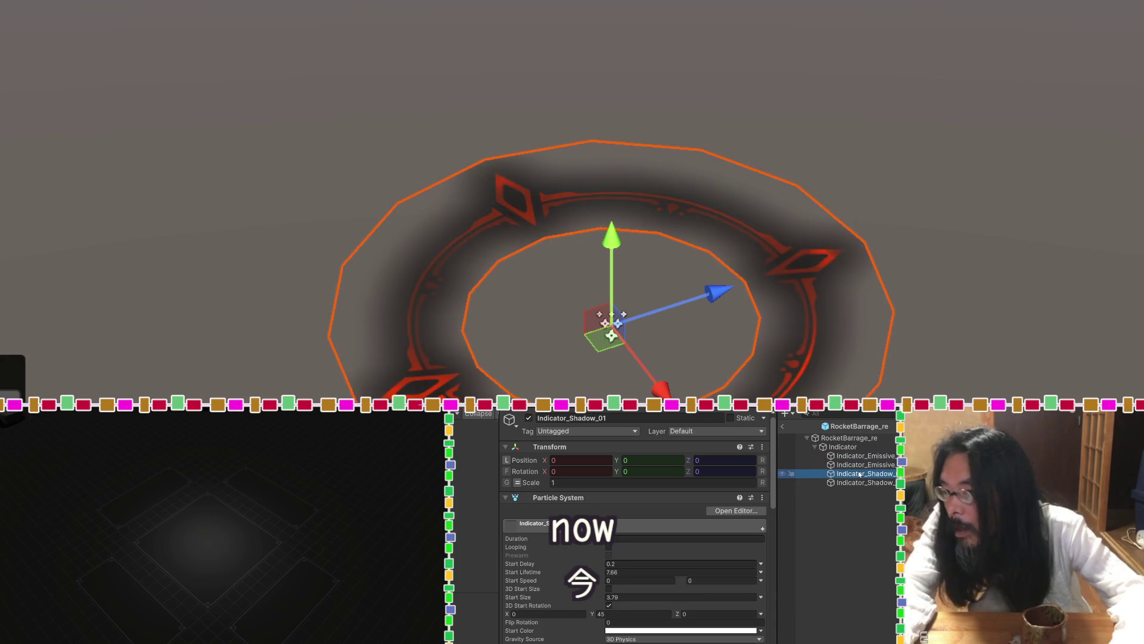
pyautogui.click(861, 483)
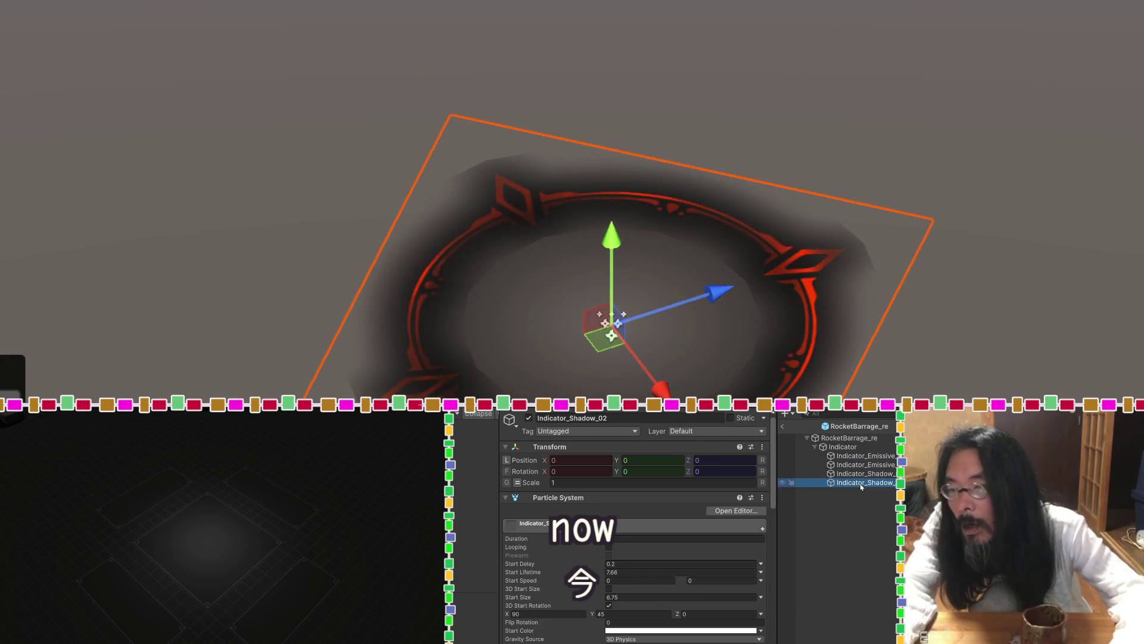
pyautogui.click(859, 473)
pyautogui.click(856, 447)
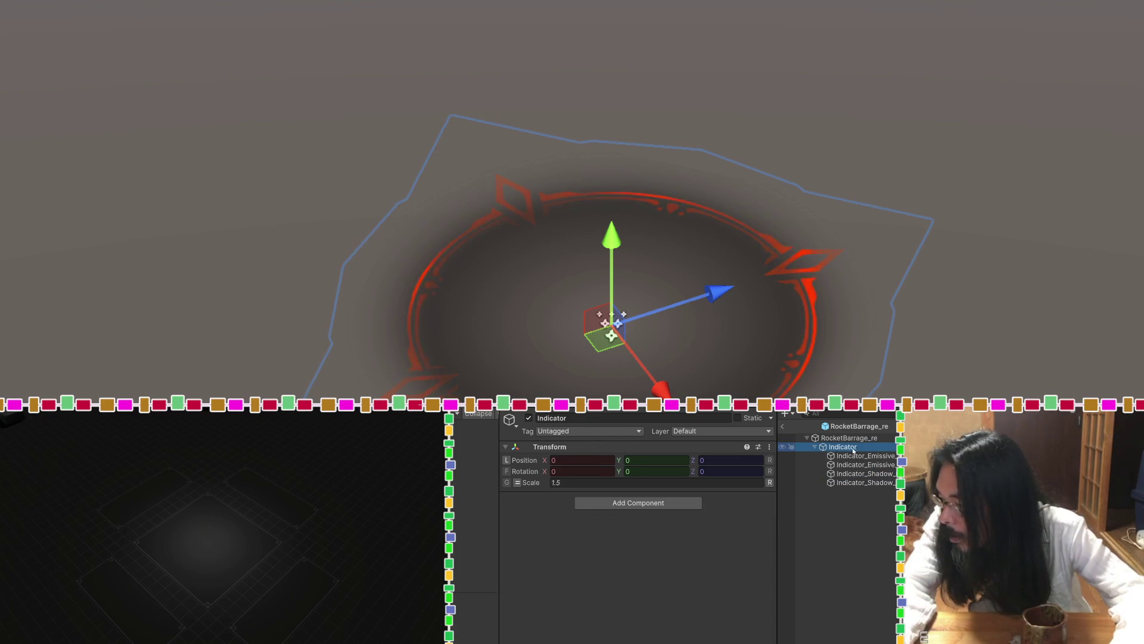
pyautogui.click(526, 419)
pyautogui.click(528, 419)
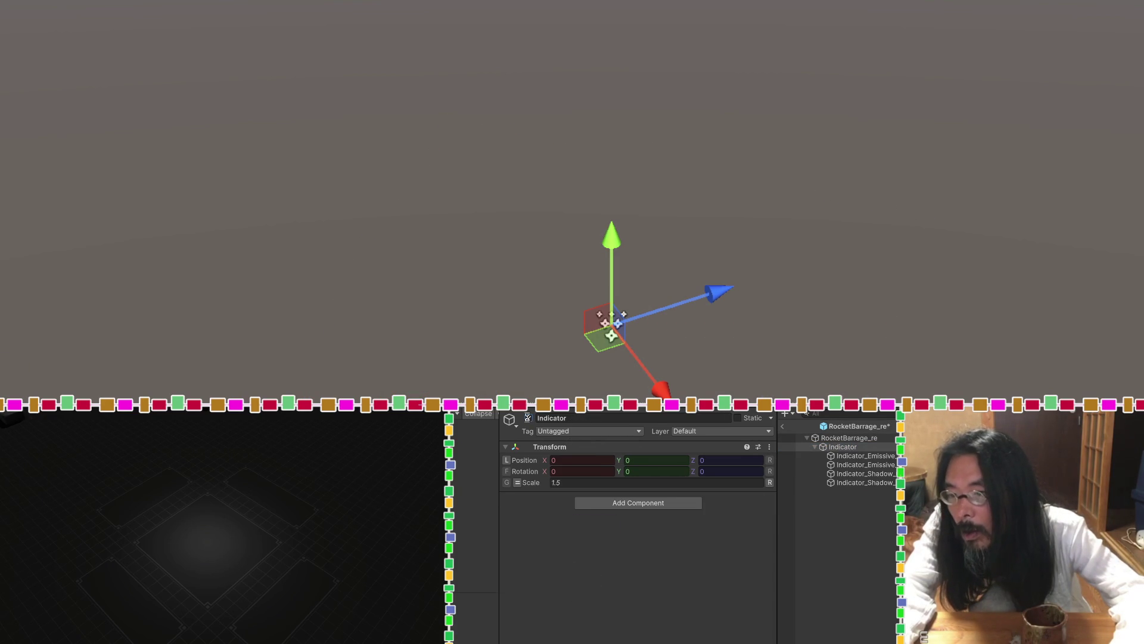
# Check the root and Indicator scales (Indicator at 1.5), then toggle RocketBarrage_re to replay effects.
pyautogui.click(842, 441)
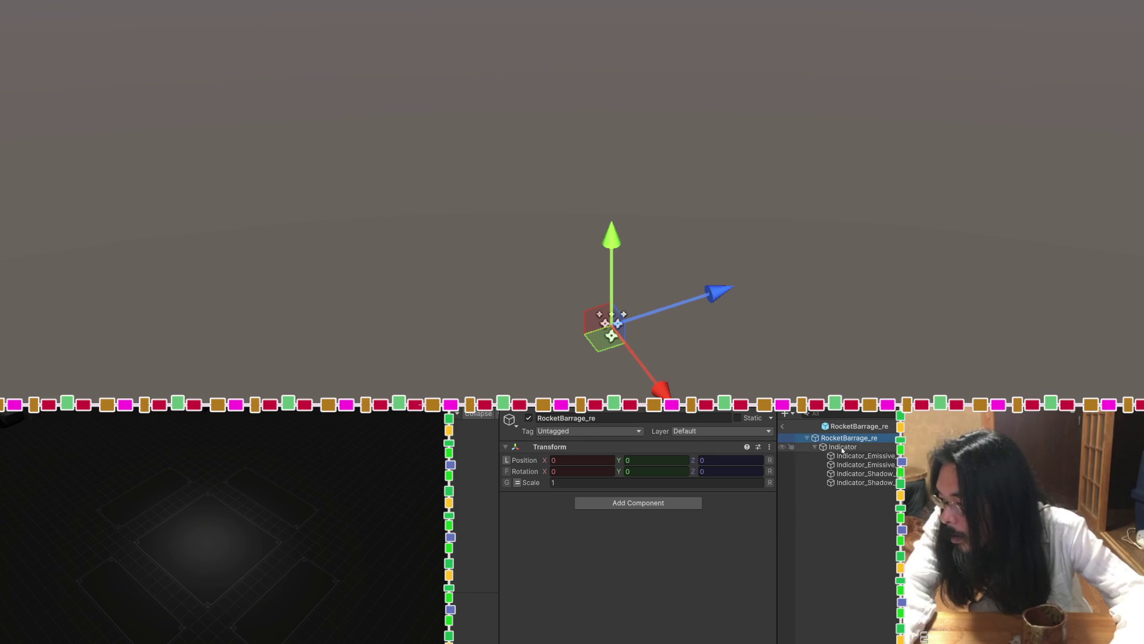
pyautogui.click(843, 448)
pyautogui.click(842, 441)
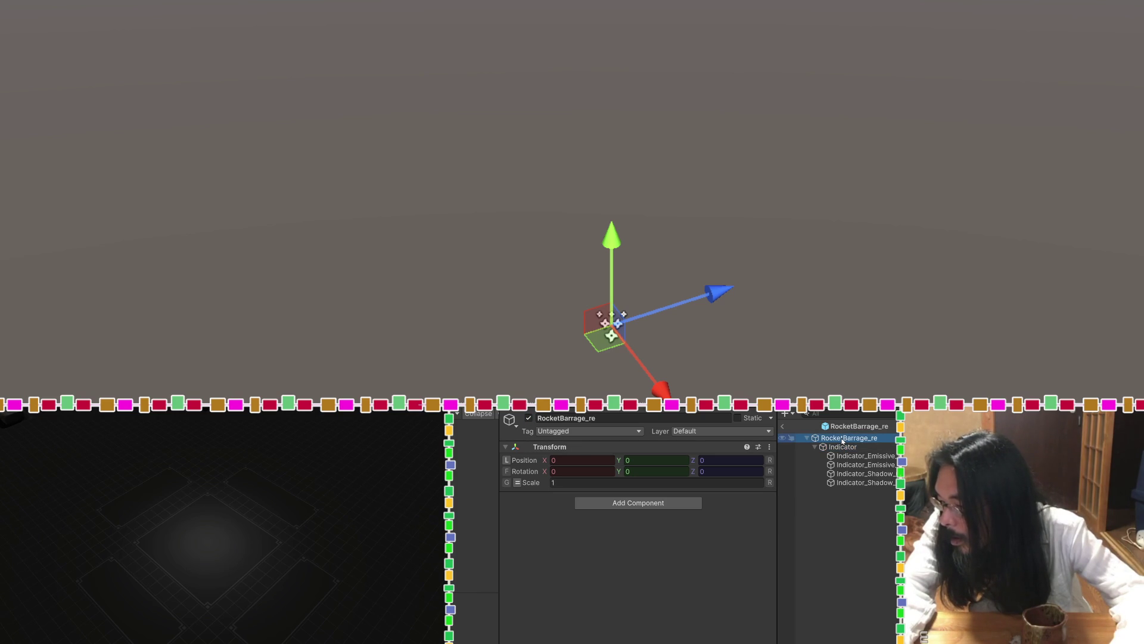
pyautogui.click(843, 456)
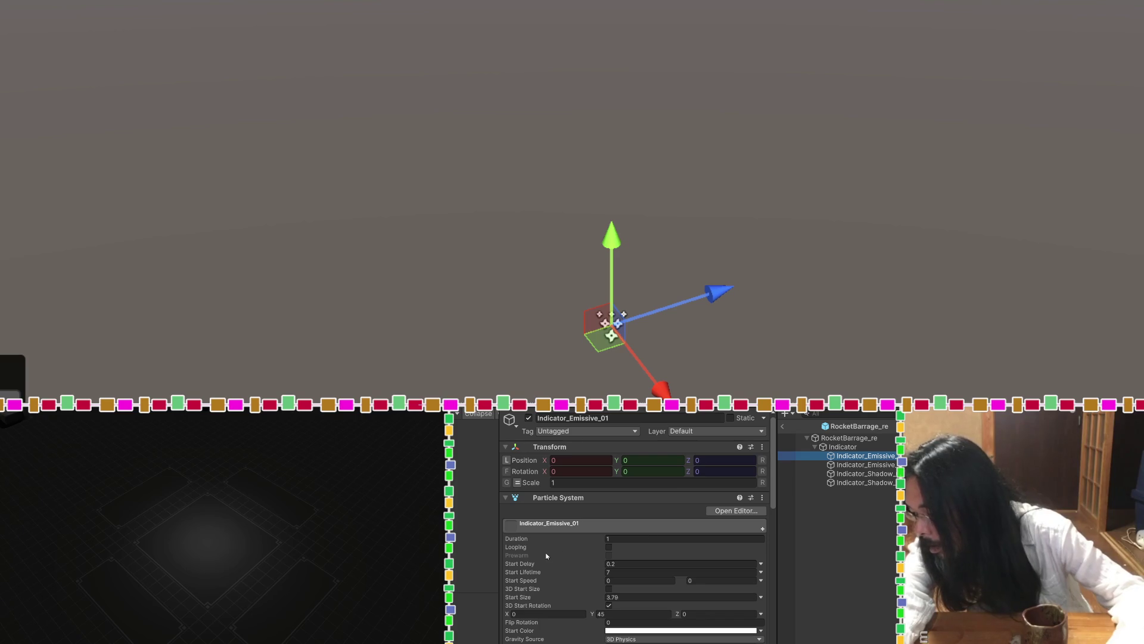
pyautogui.click(851, 448)
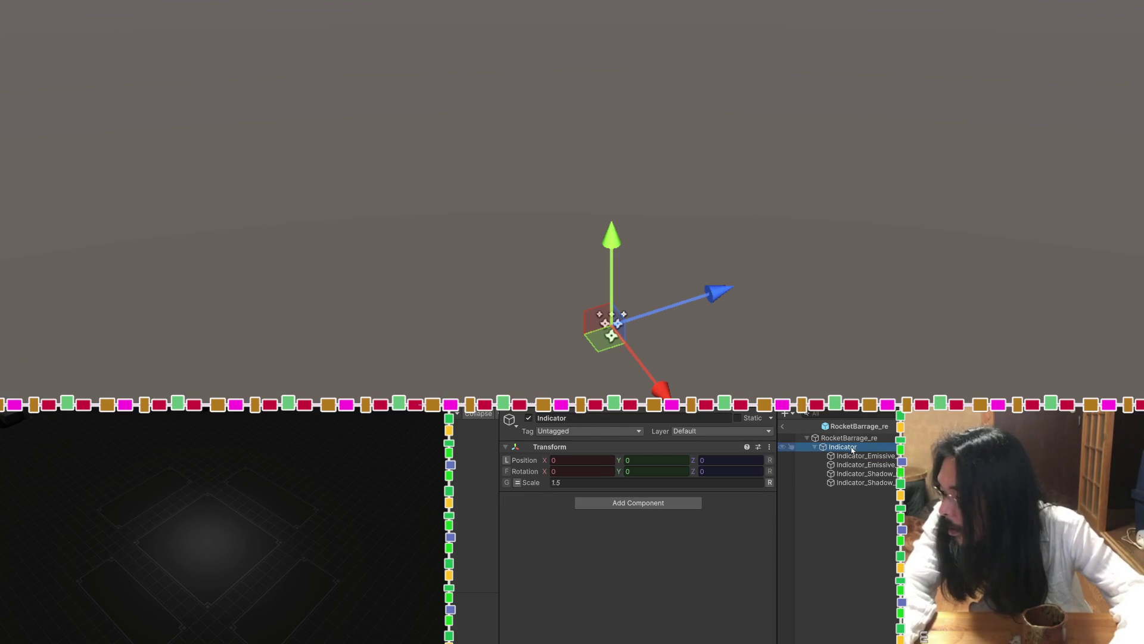
pyautogui.click(824, 438)
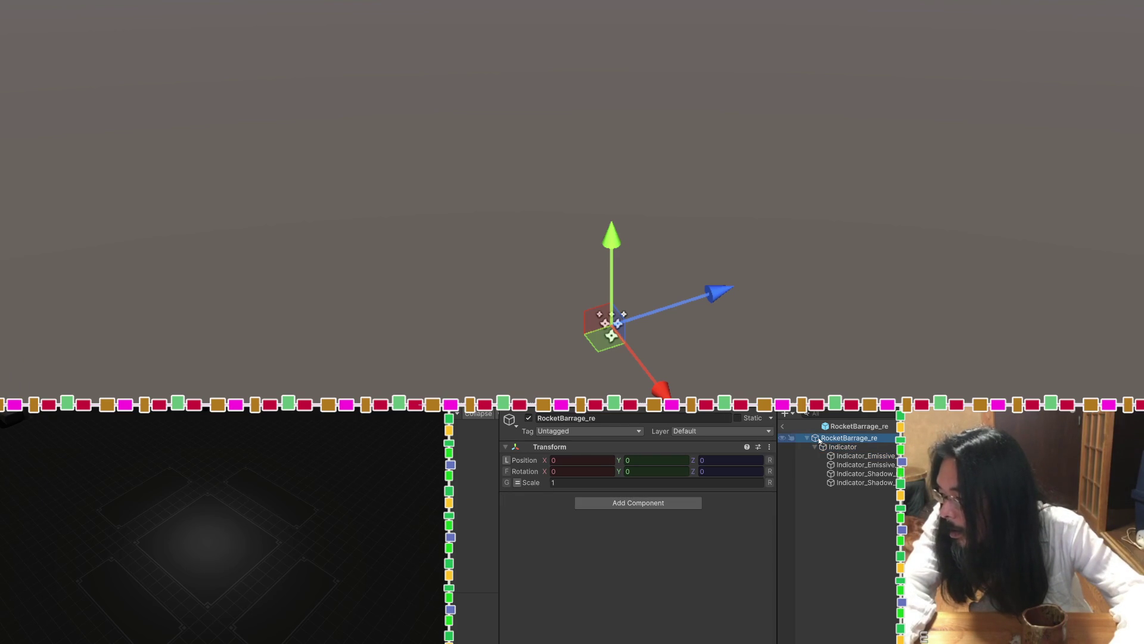
pyautogui.click(528, 418)
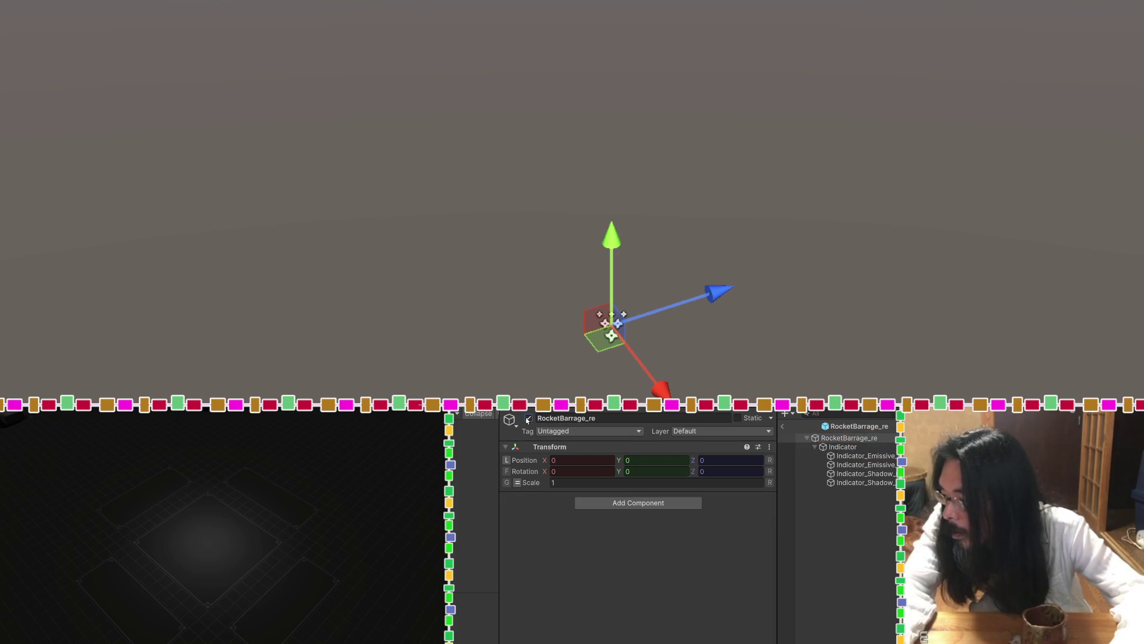
pyautogui.click(528, 419)
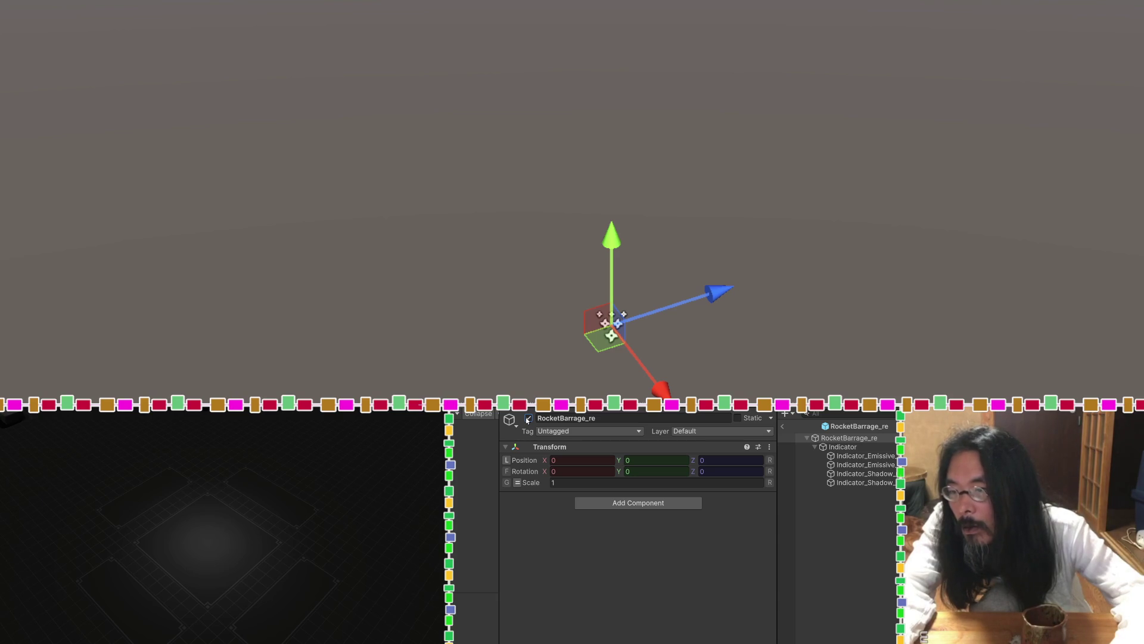
# Inspect the Indicator_Emissive_01 and Indicator_Shadow particle settings, then clear the selection.
pyautogui.click(865, 456)
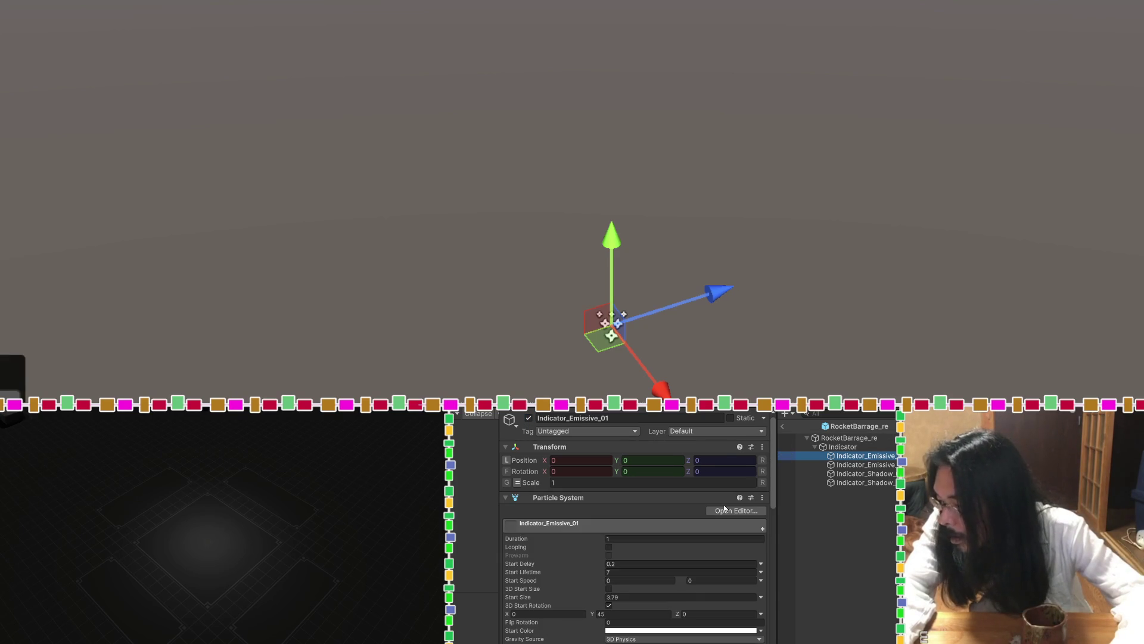
pyautogui.scroll(-3, 556, 571)
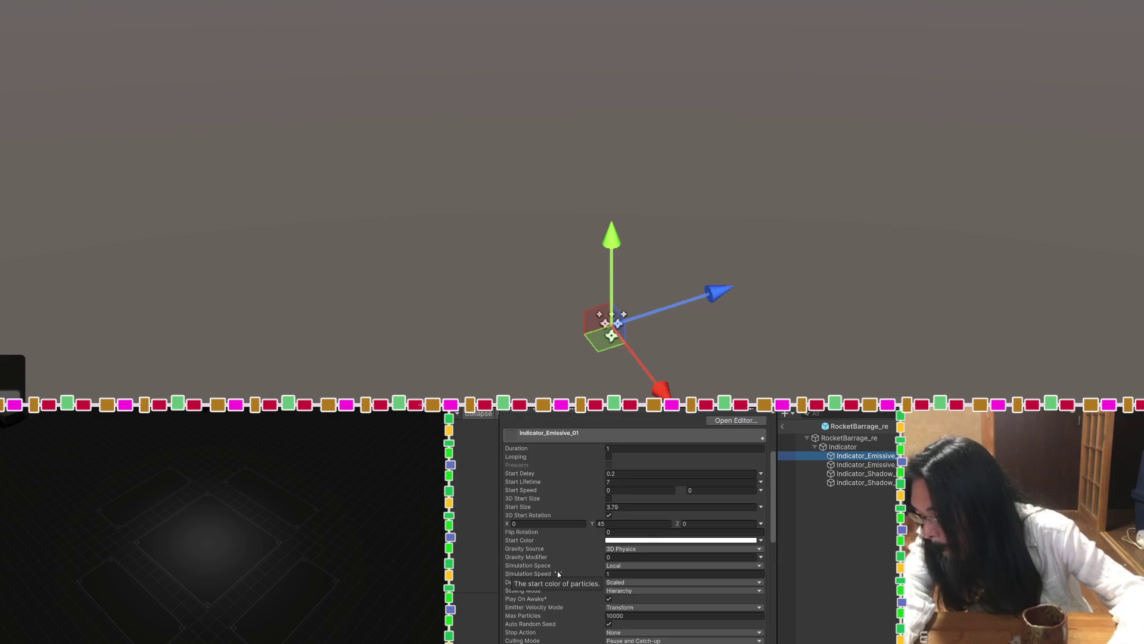
pyautogui.scroll(-2, 557, 571)
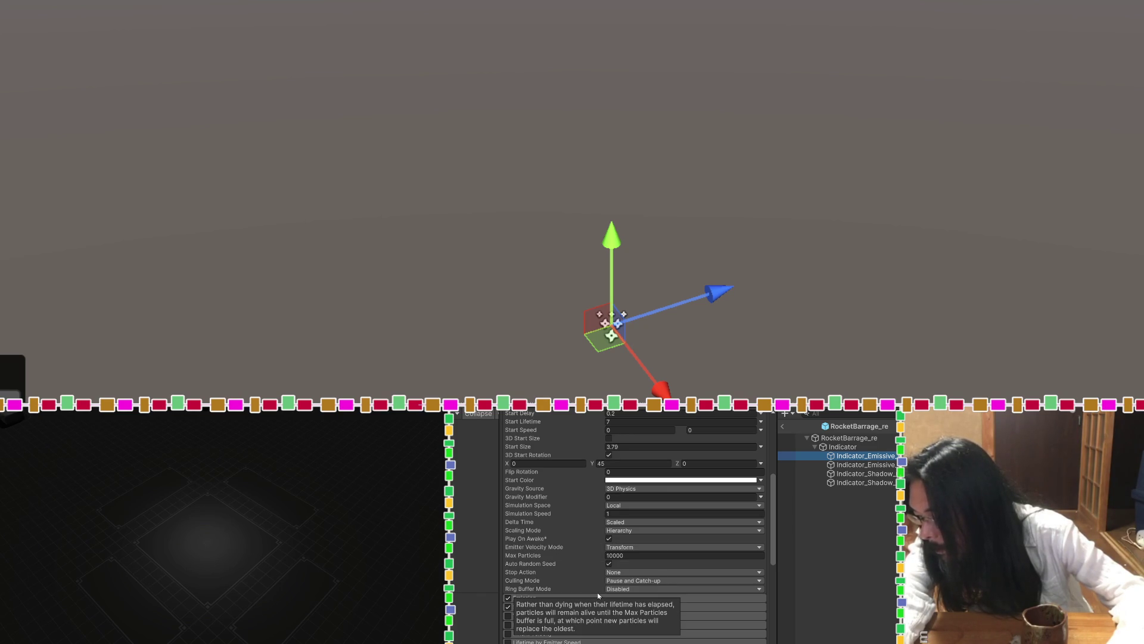
pyautogui.press('Down')
pyautogui.press('Down')
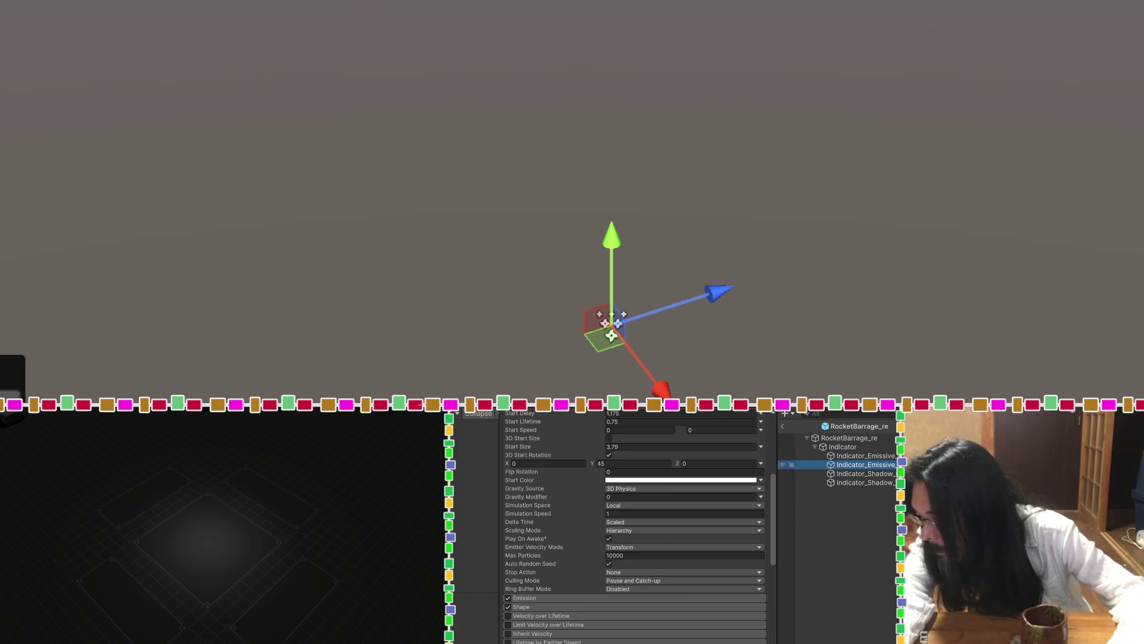
pyautogui.click(858, 482)
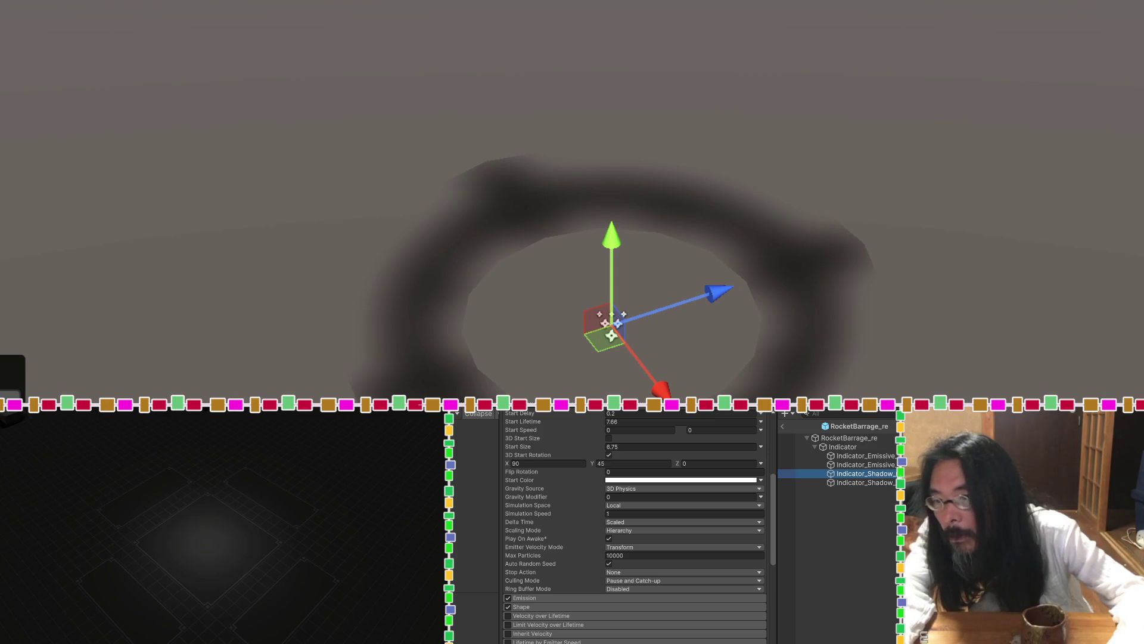
pyautogui.keyDown('shift'); pyautogui.click(864, 455); pyautogui.keyUp('shift')
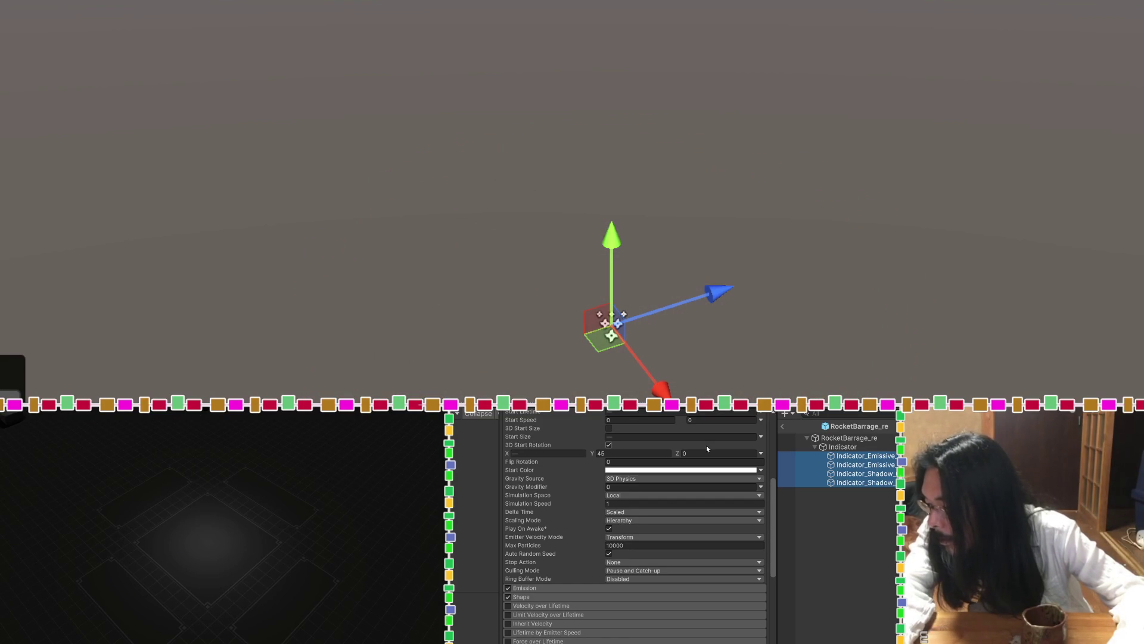
pyautogui.click(839, 519)
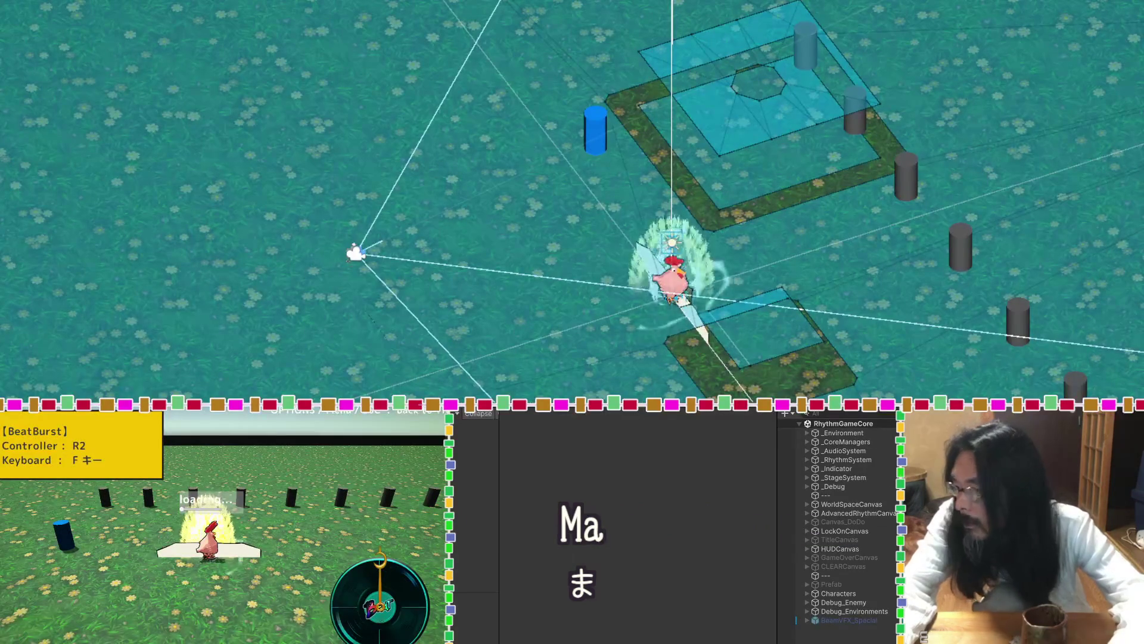
# Delete the Aura_re effect from BeatChicken under Characters.
pyautogui.click(807, 594)
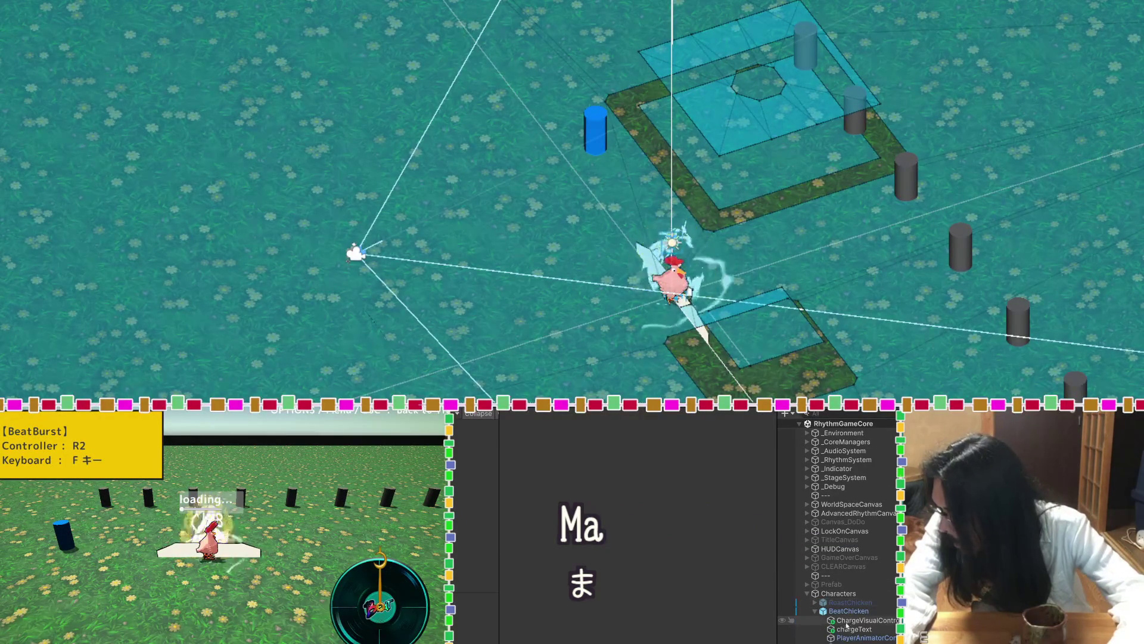
pyautogui.scroll(-3, 857, 623)
pyautogui.click(849, 635)
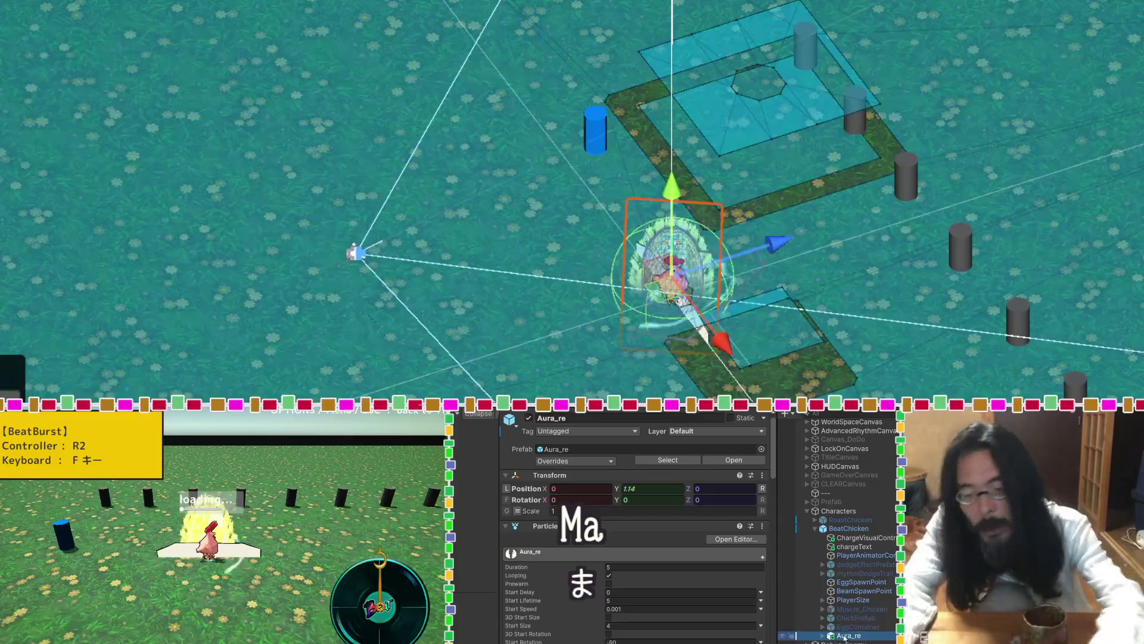
pyautogui.press('Delete')
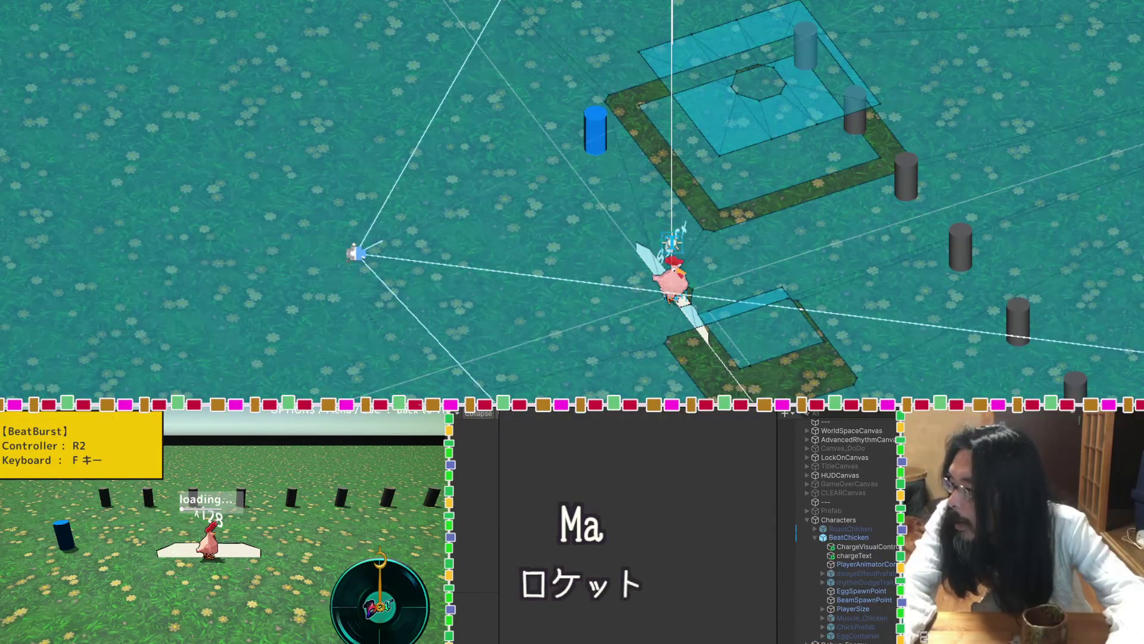
# Place a RocketBarrage_re instance under BeatChicken and frame its Indicator in the scene view.
pyautogui.moveTo(851, 528); pyautogui.dragTo(856, 538)
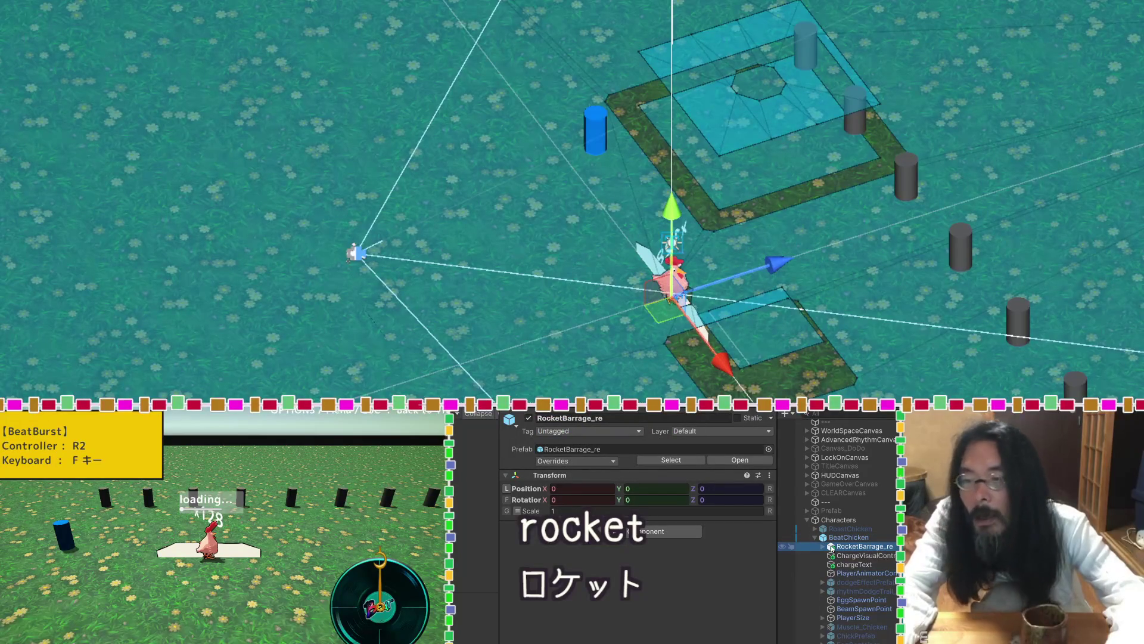
pyautogui.doubleClick(832, 548)
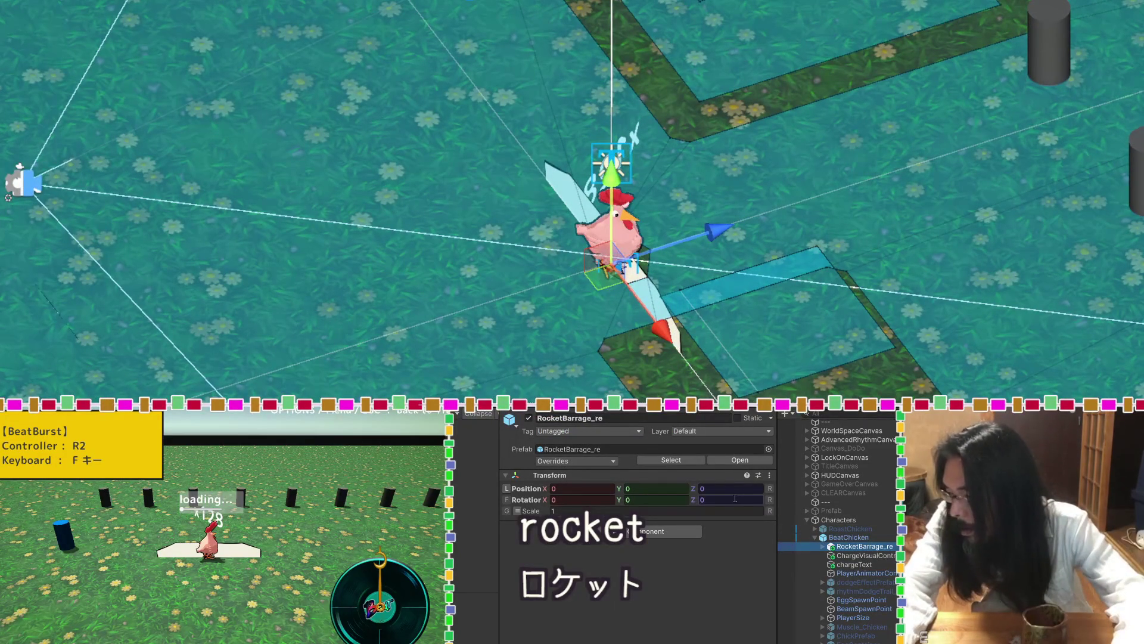
pyautogui.click(824, 547)
pyautogui.click(855, 555)
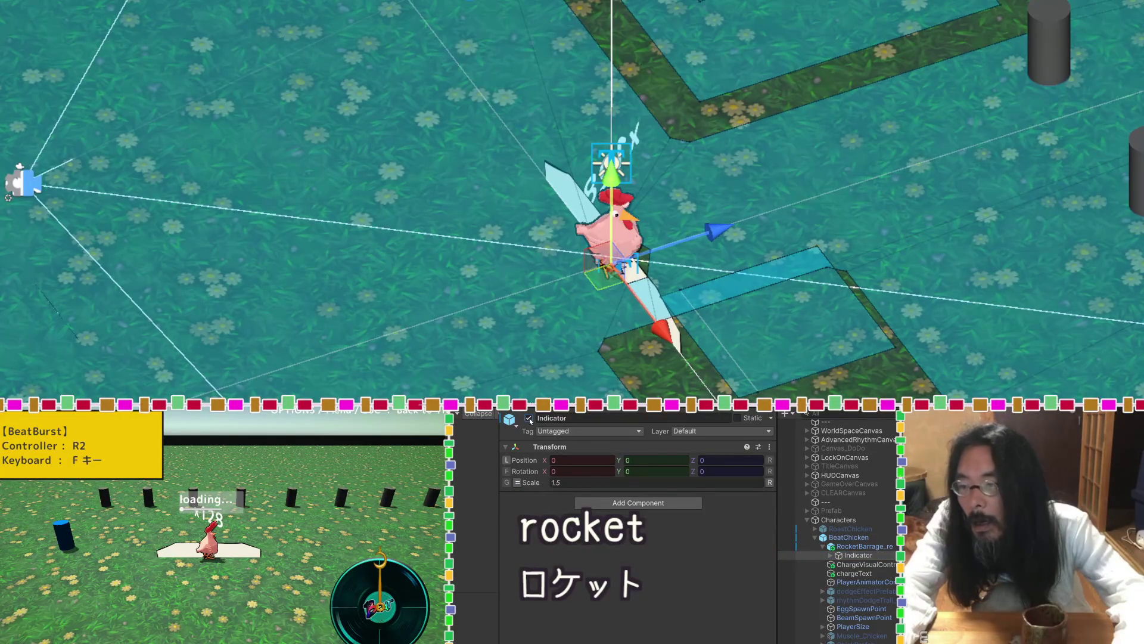
pyautogui.moveTo(835, 310)
pyautogui.mouseDown()
pyautogui.moveTo(841, 226)
pyautogui.moveTo(851, 306)
pyautogui.mouseUp()
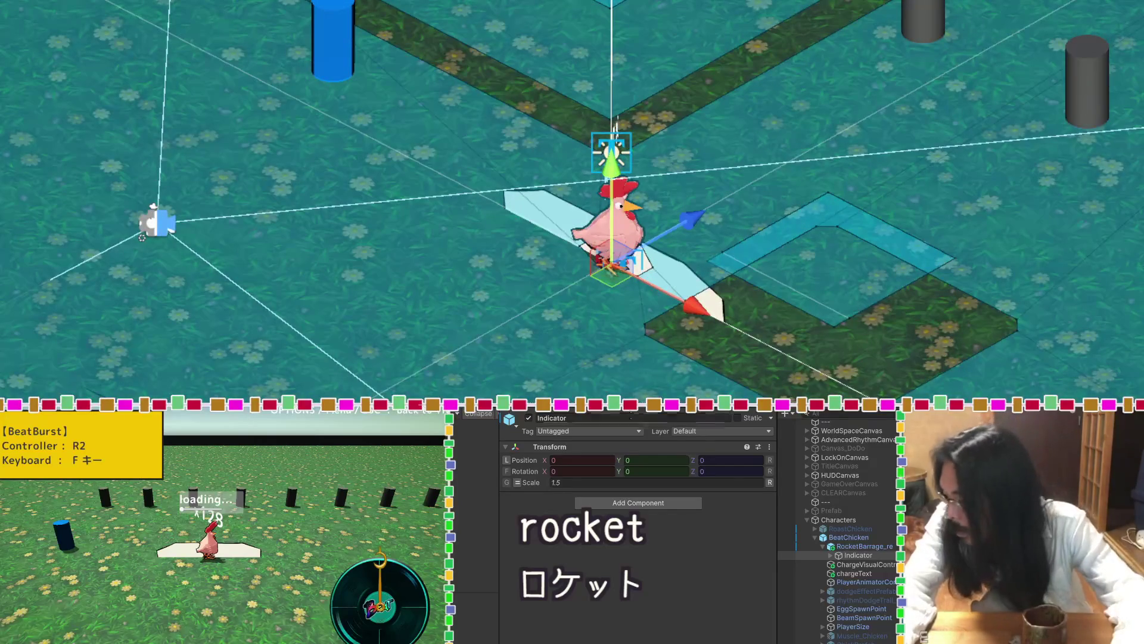
# Preview the four Indicator children and try an Indicator scale of 1.
pyautogui.click(830, 555)
pyautogui.click(870, 564)
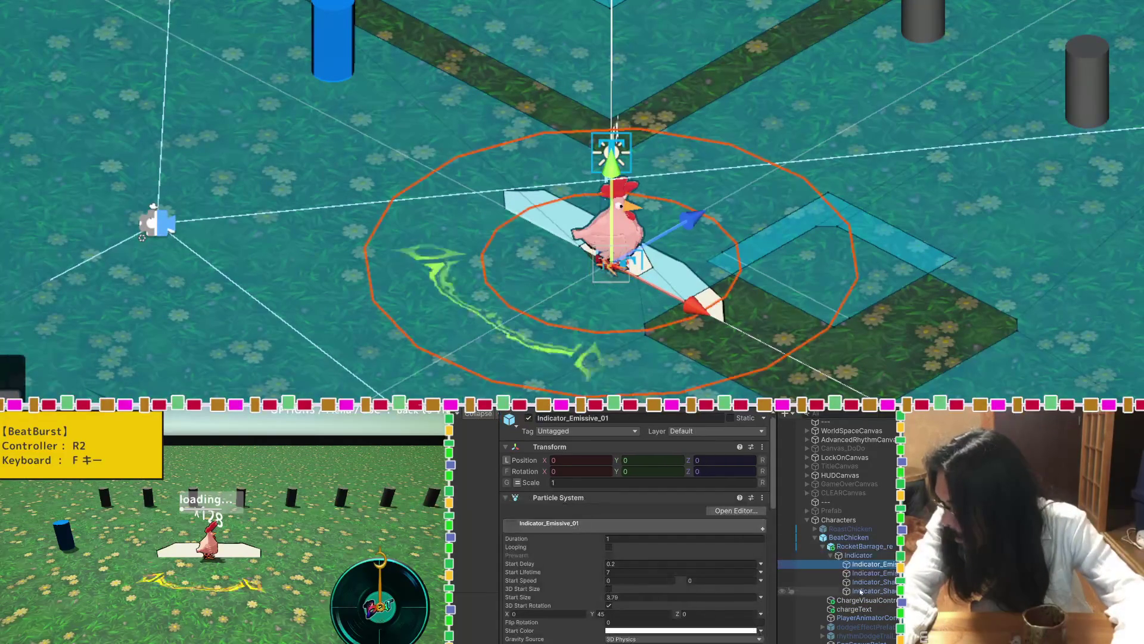
pyautogui.keyDown('shift'); pyautogui.click(862, 591); pyautogui.keyUp('shift')
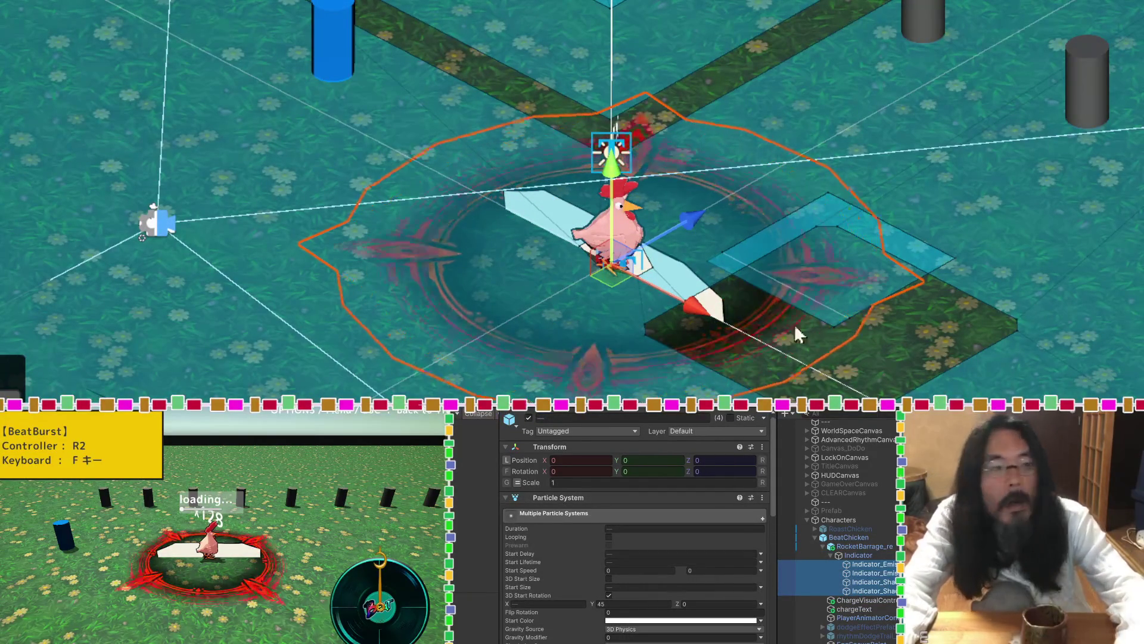
pyautogui.click(866, 556)
pyautogui.click(580, 482)
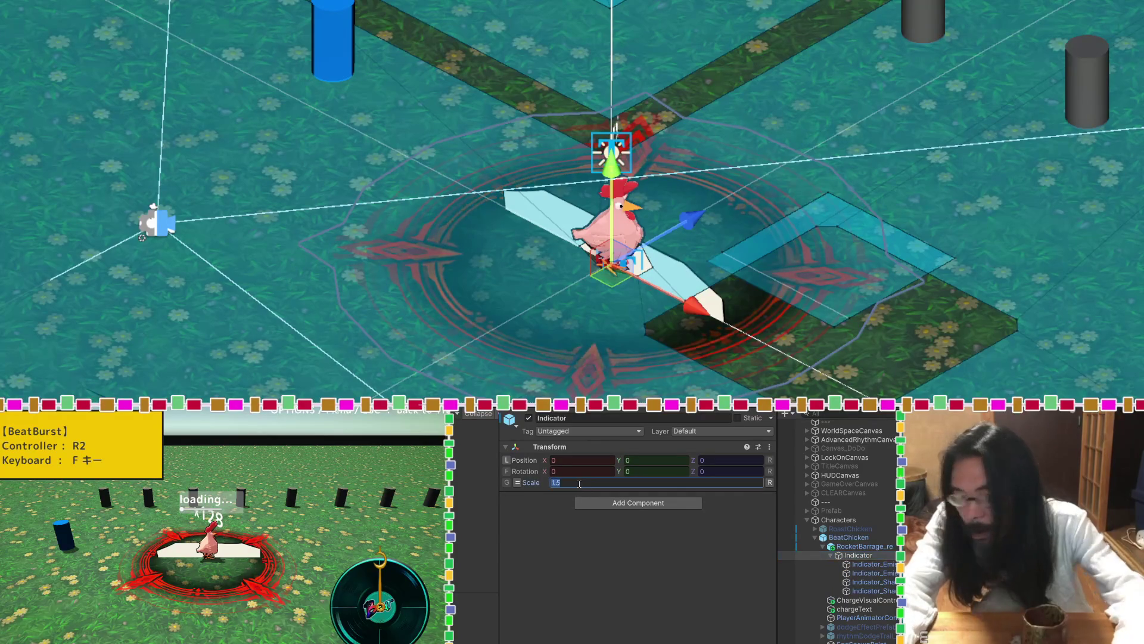
pyautogui.write('1')
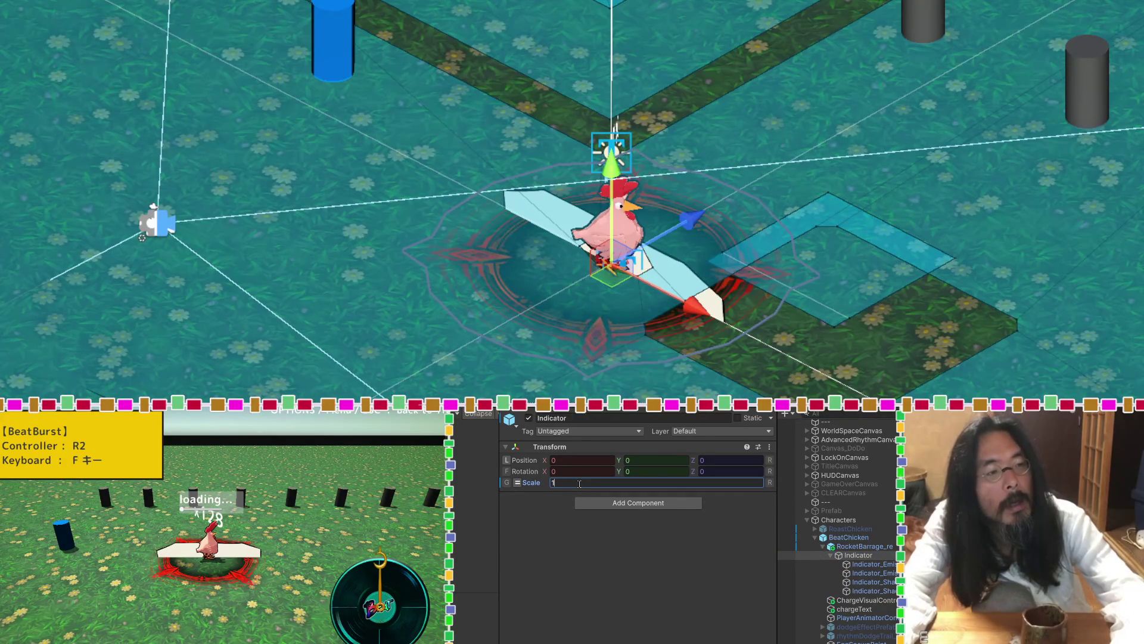
pyautogui.click(864, 546)
# Change the Indicator's Transform scale to 0.7 to shrink the red ring.
pyautogui.click(867, 556)
pyautogui.press('Down')
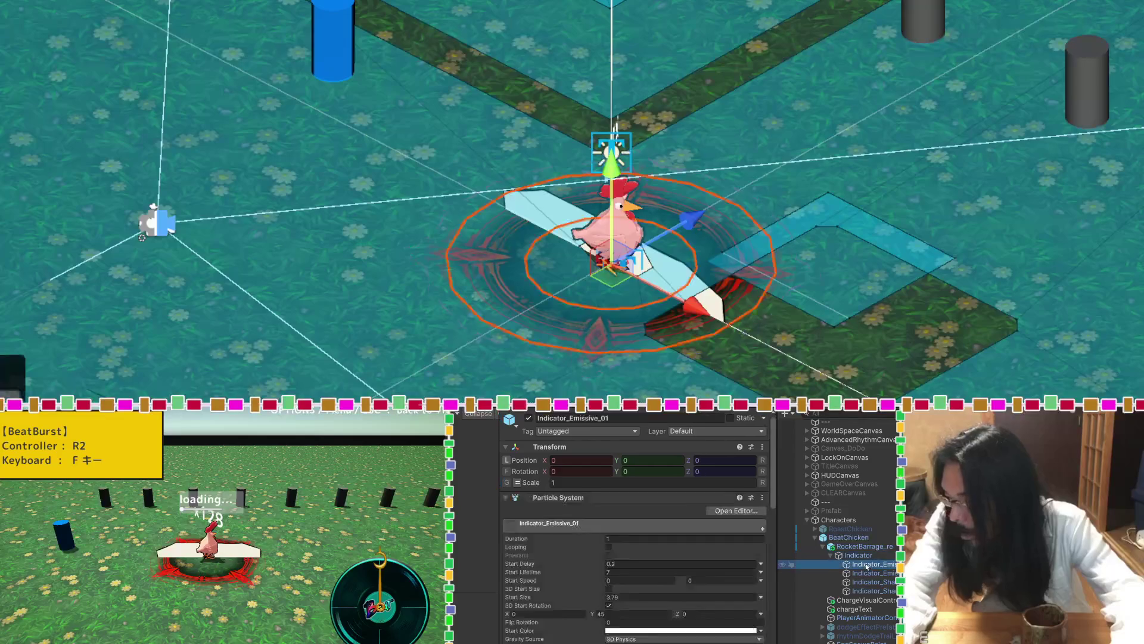
pyautogui.press('Up')
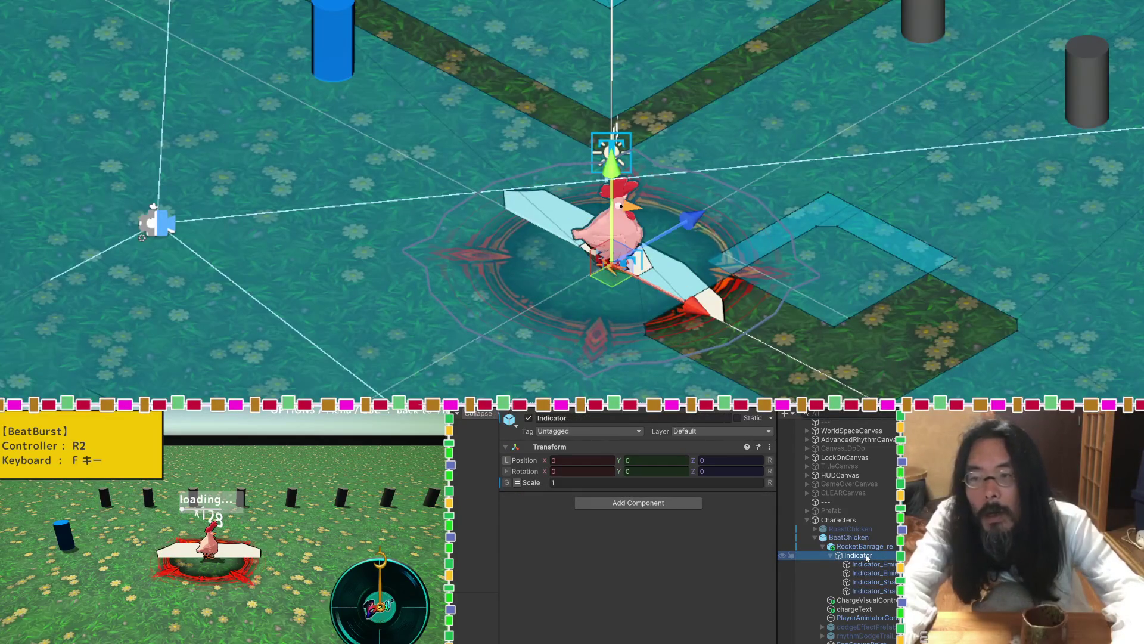
pyautogui.click(580, 483)
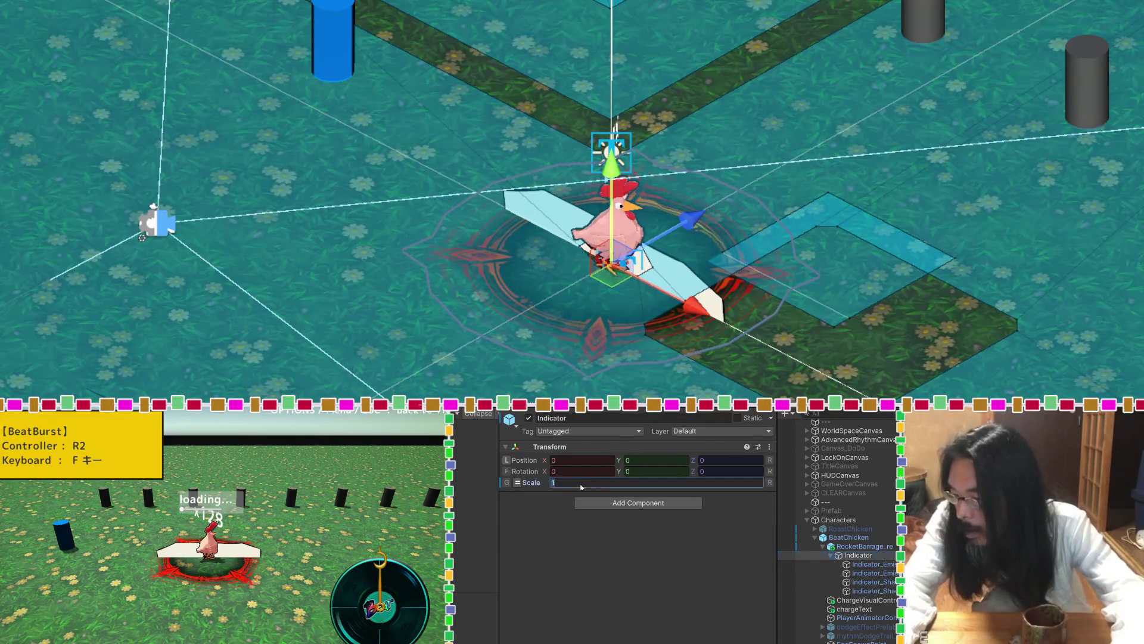
pyautogui.write('0.')
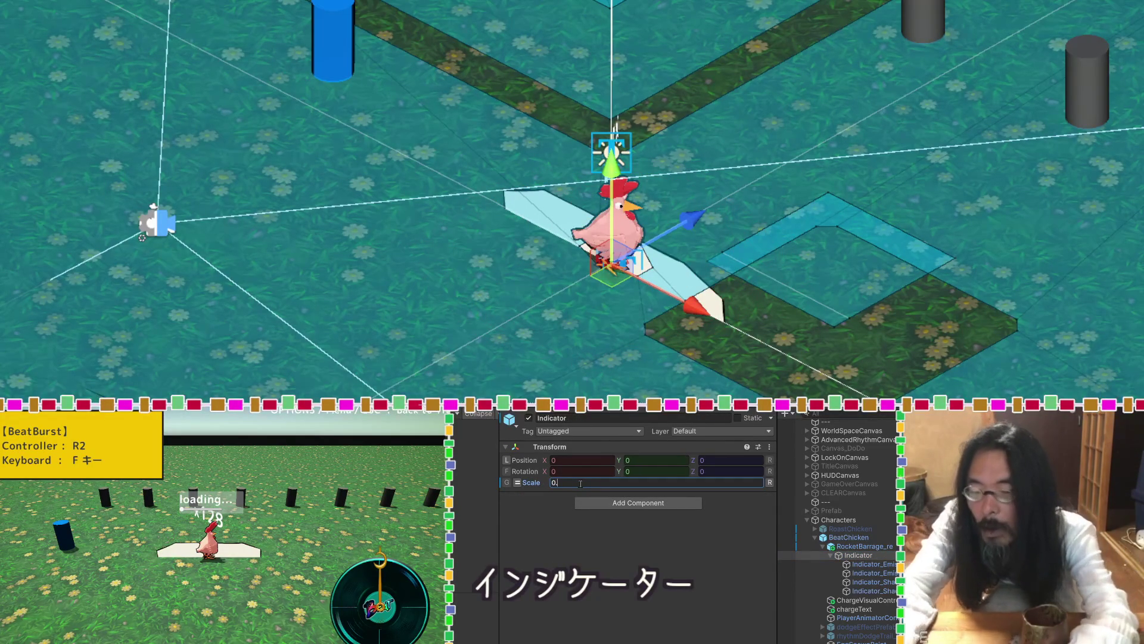
pyautogui.write('5')
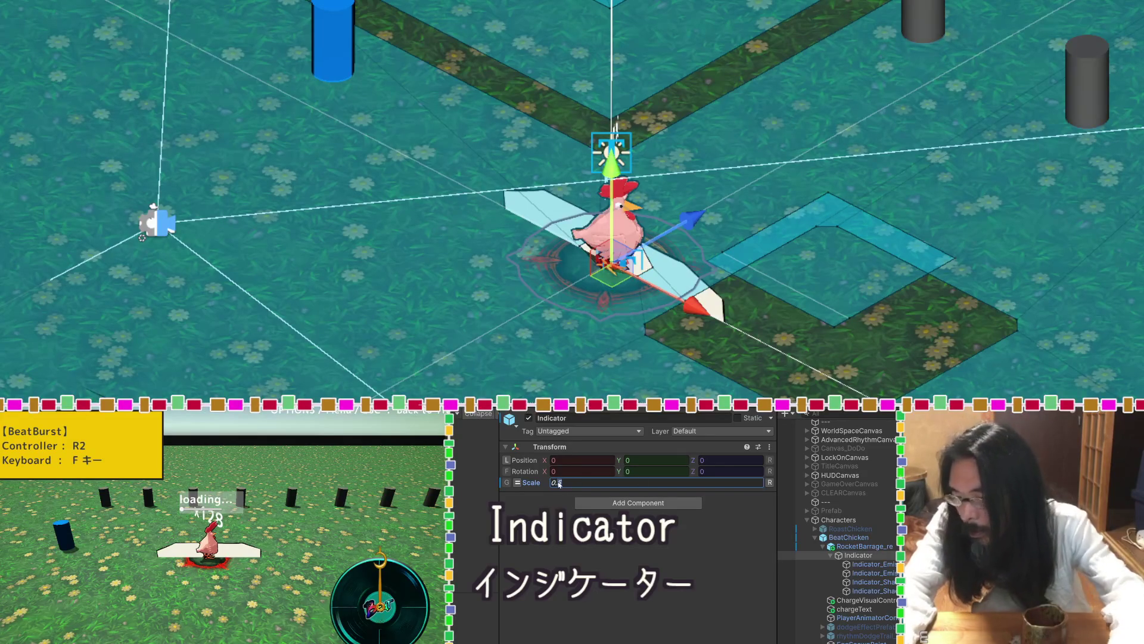
pyautogui.press('BackSpace')
pyautogui.write('7')
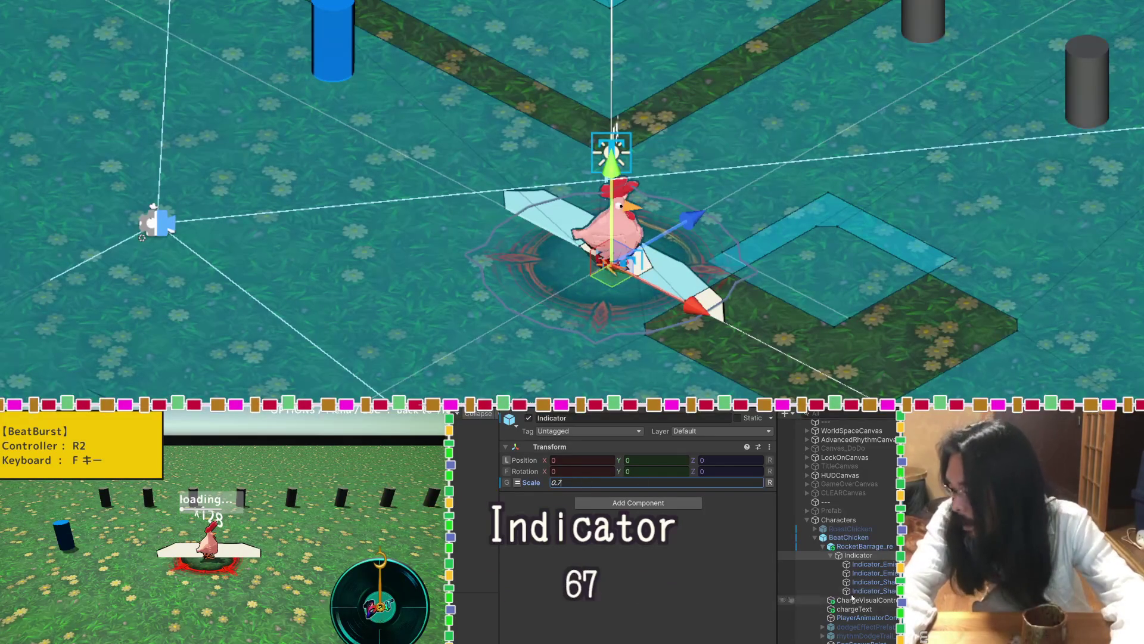
pyautogui.click(853, 557)
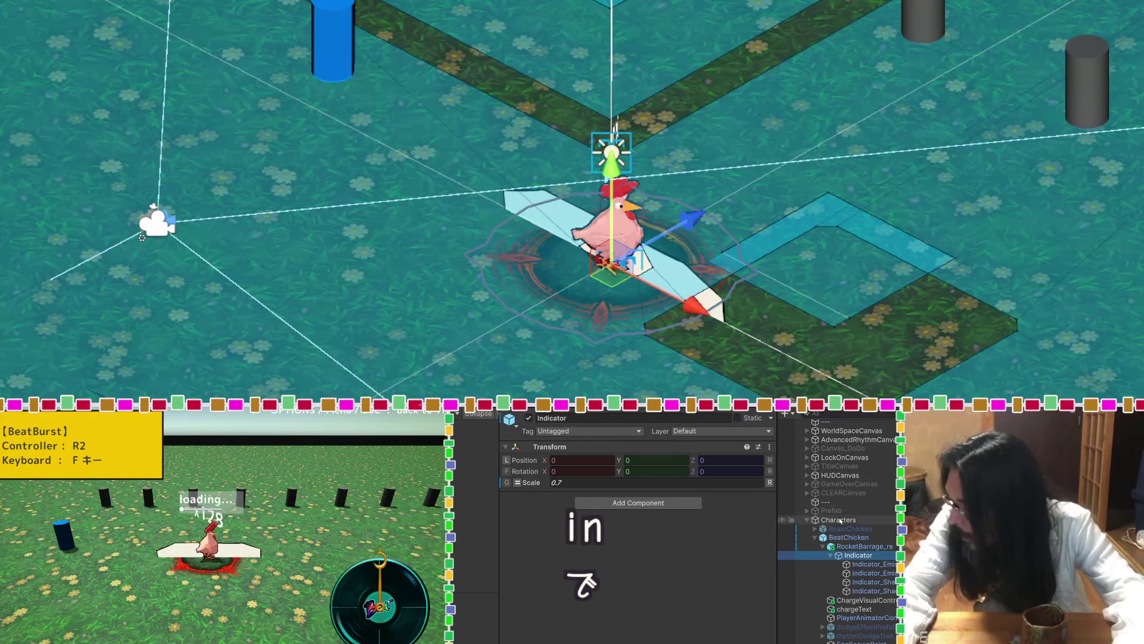
# Move chargeText under ChargeVisualController and expand ChargeVisualController's children.
pyautogui.click(823, 546)
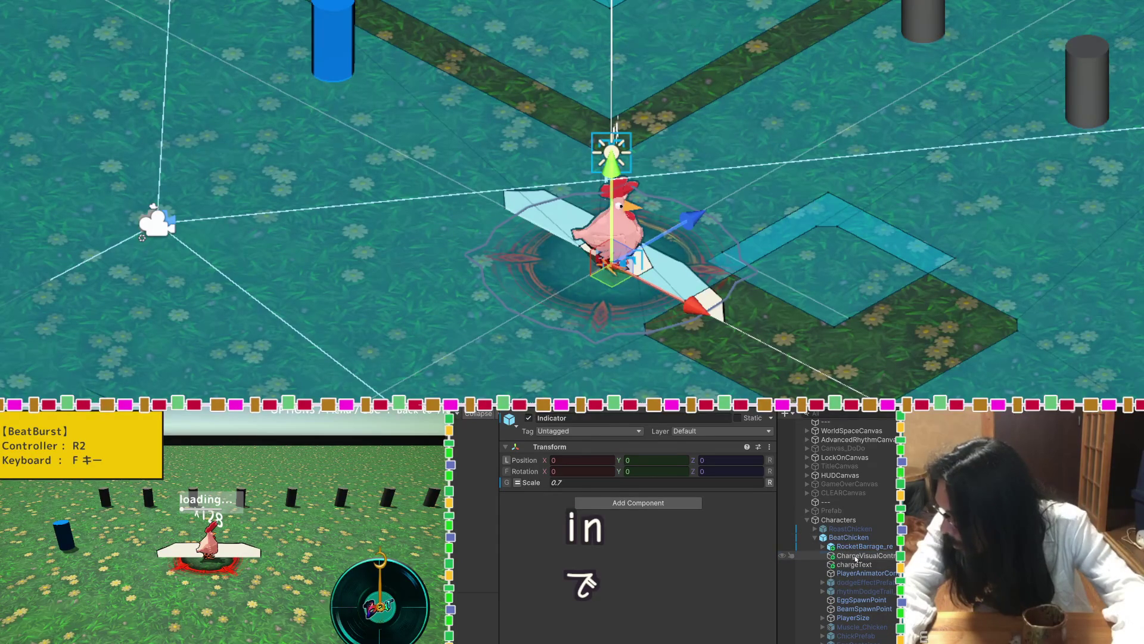
pyautogui.click(856, 556)
pyautogui.click(832, 546)
pyautogui.press('Delete')
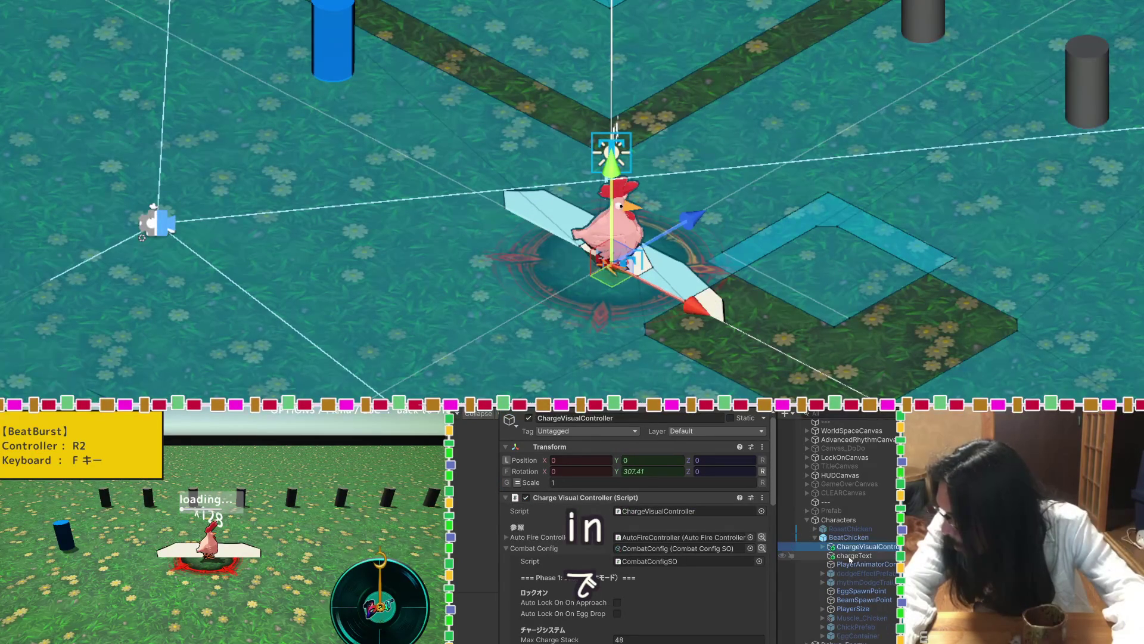
pyautogui.moveTo(851, 560); pyautogui.dragTo(855, 556)
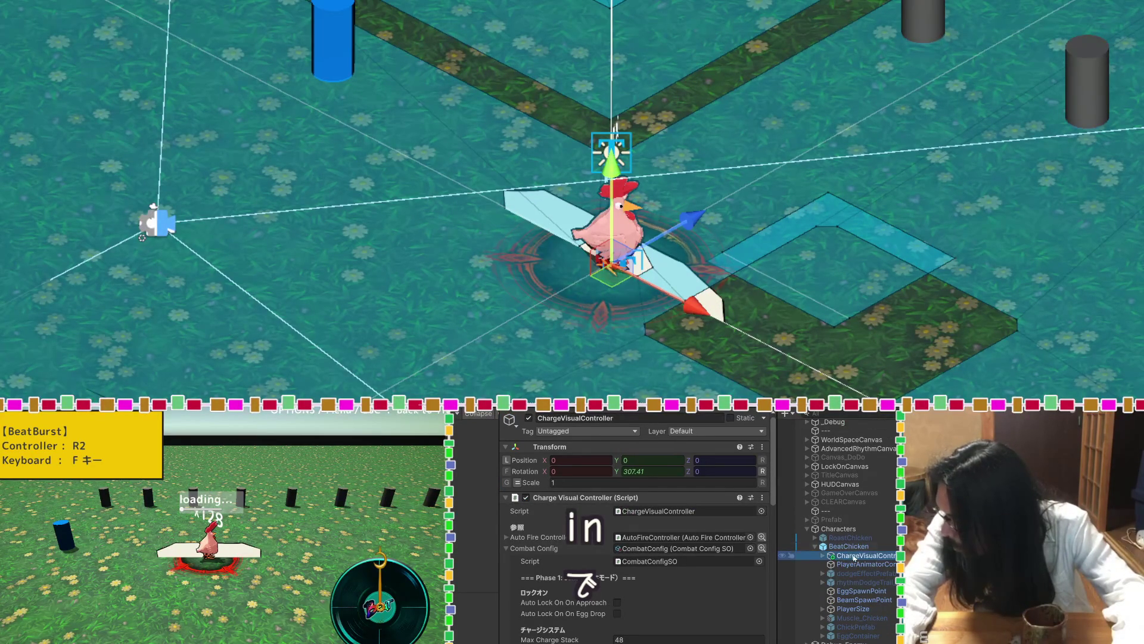
pyautogui.click(824, 556)
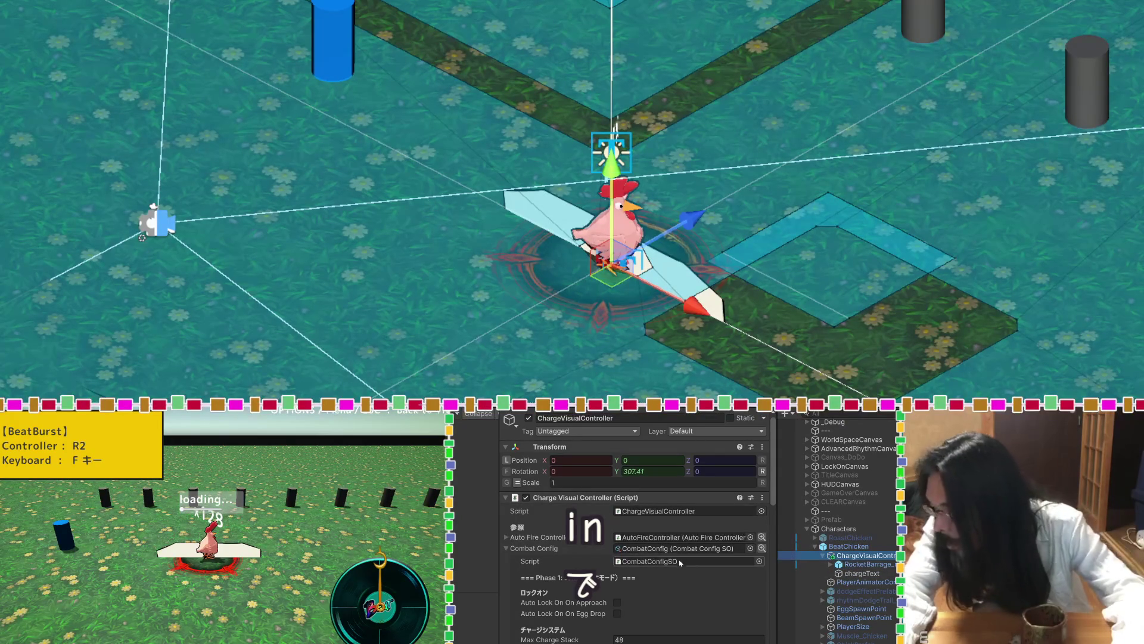
# Collapse Combat Config and review the four Aura Colors entries in the Inspector.
pyautogui.scroll(-1, 584, 556)
pyautogui.click(514, 518)
pyautogui.scroll(-2, 561, 537)
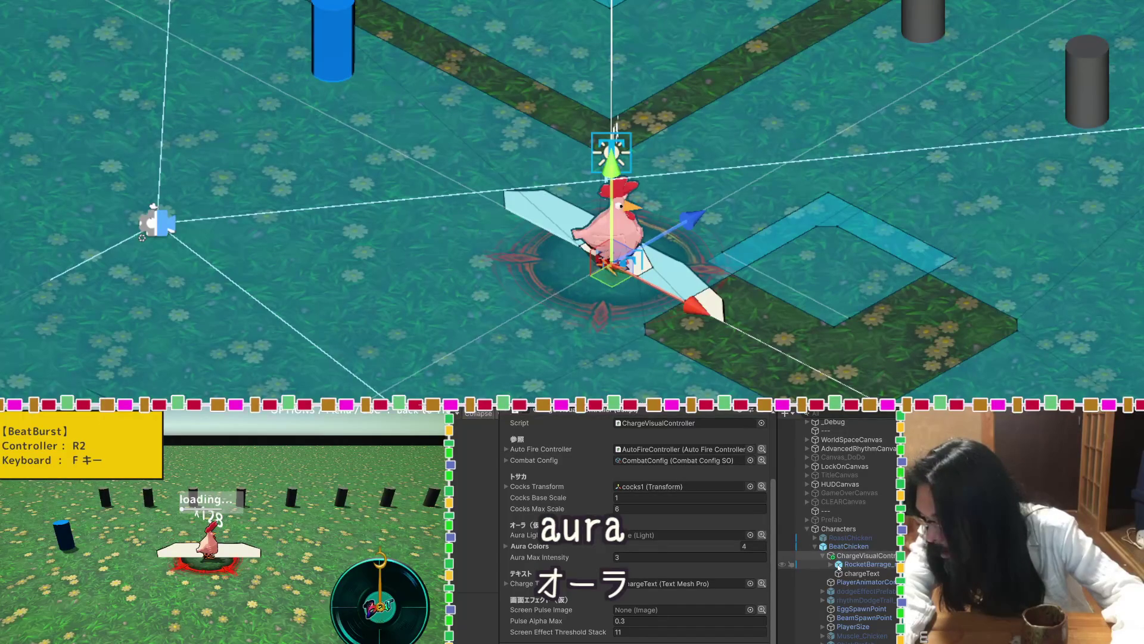
pyautogui.click(506, 546)
pyautogui.click(506, 547)
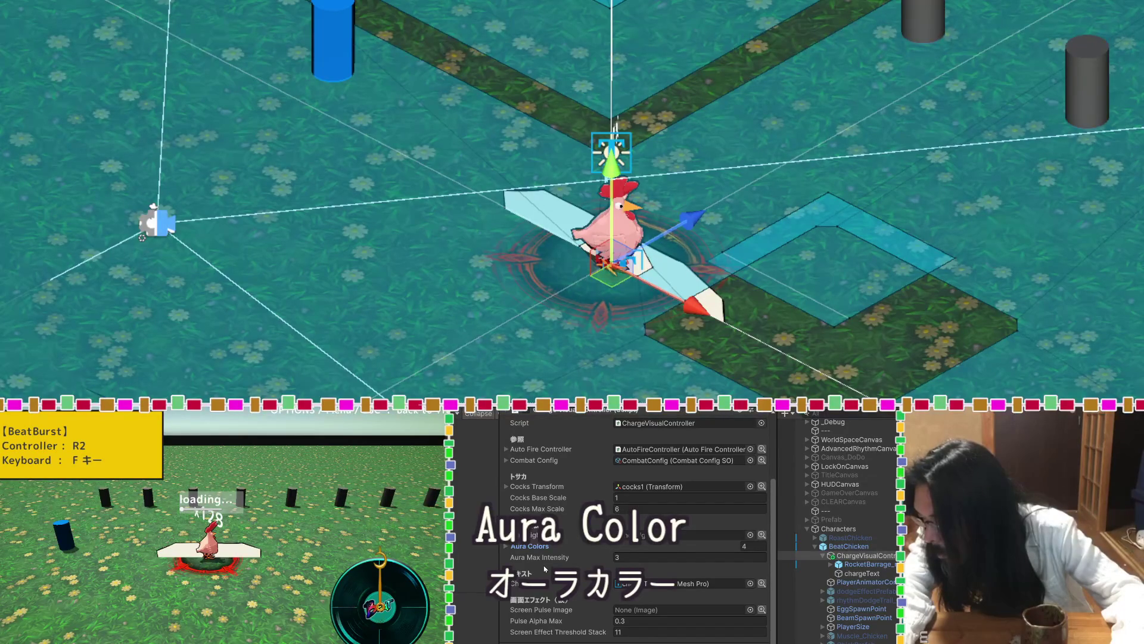
pyautogui.rightClick(833, 556)
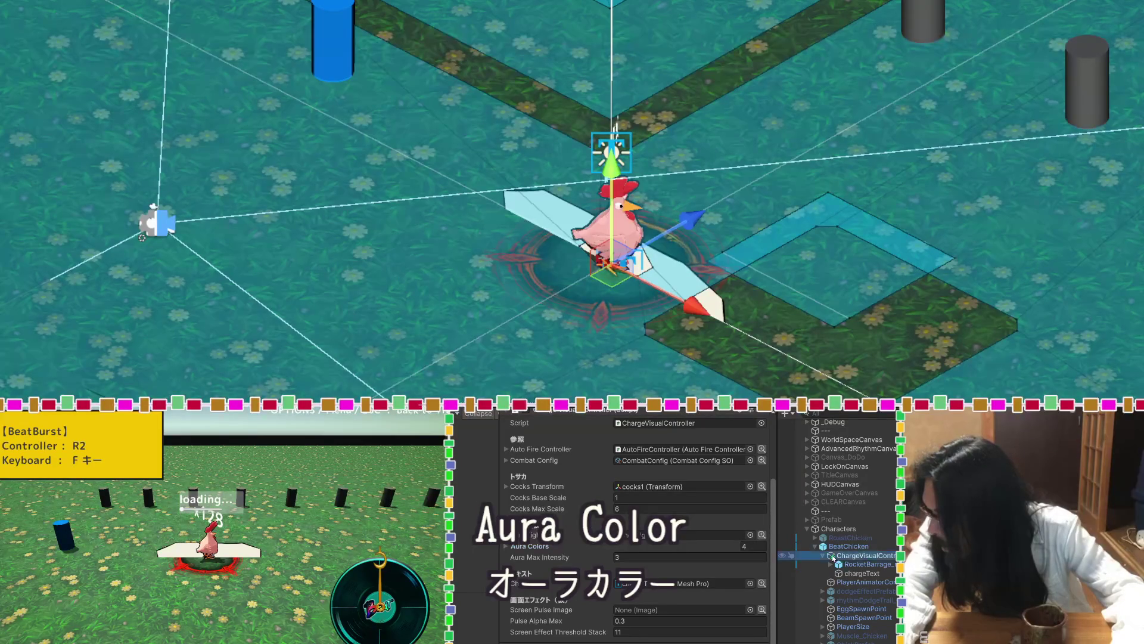
pyautogui.moveTo(848, 621)
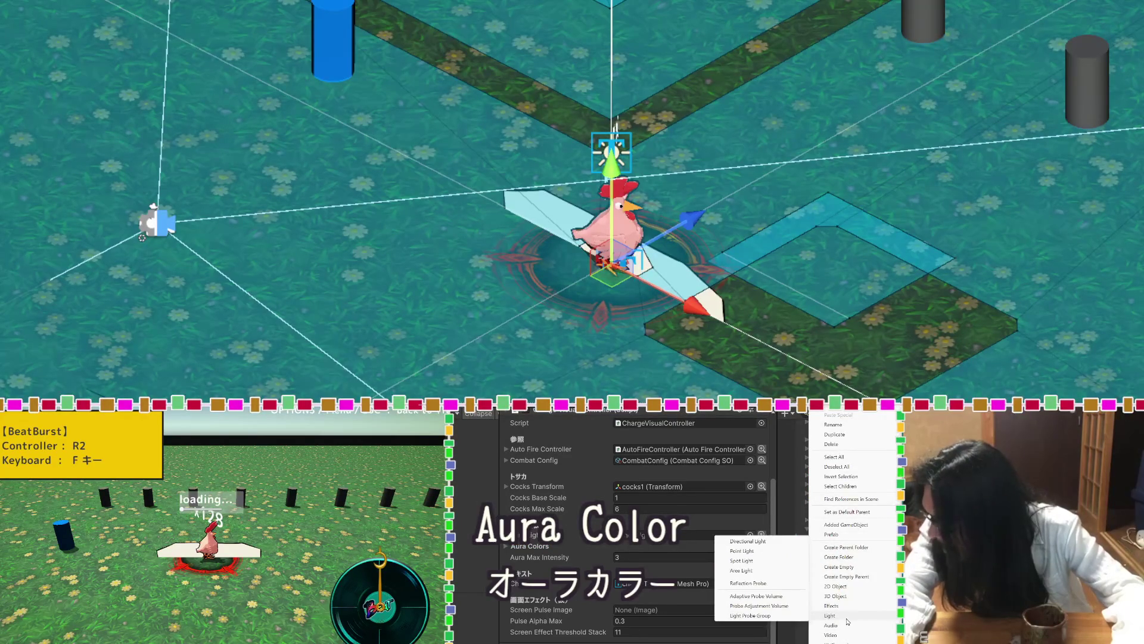
pyautogui.click(776, 552)
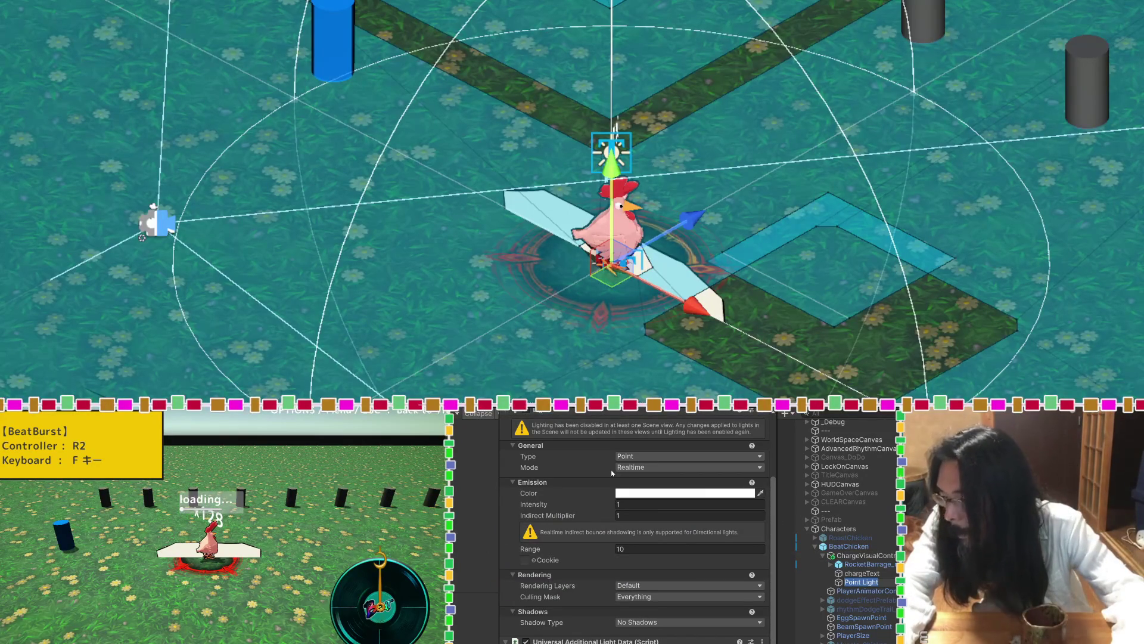
pyautogui.click(591, 507)
pyautogui.moveTo(736, 509)
pyautogui.mouseDown()
pyautogui.moveTo(838, 511)
pyautogui.moveTo(796, 510)
pyautogui.mouseUp()
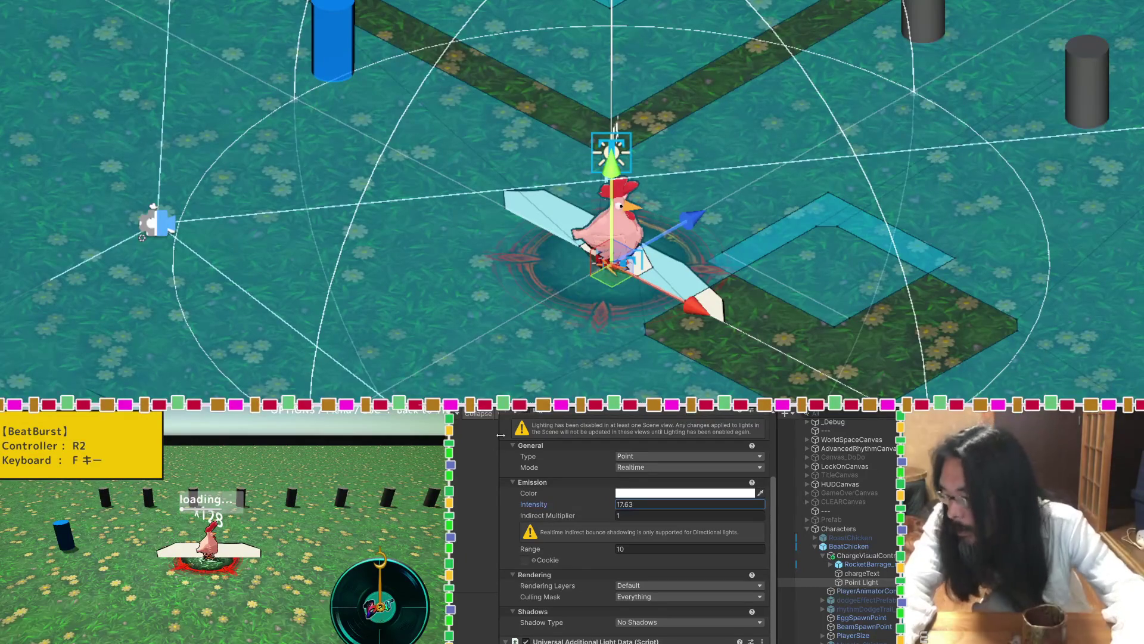
pyautogui.moveTo(530, 548); pyautogui.dragTo(465, 544)
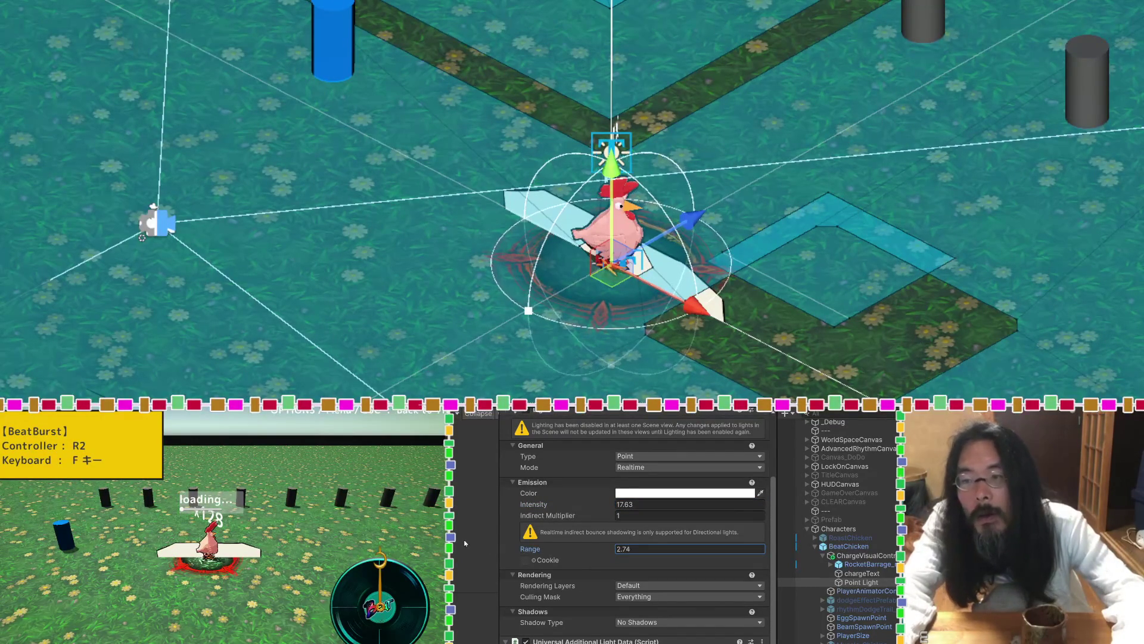
pyautogui.moveTo(413, 172)
pyautogui.mouseDown()
pyautogui.moveTo(723, 102)
pyautogui.moveTo(511, 289)
pyautogui.moveTo(506, 308)
pyautogui.mouseUp()
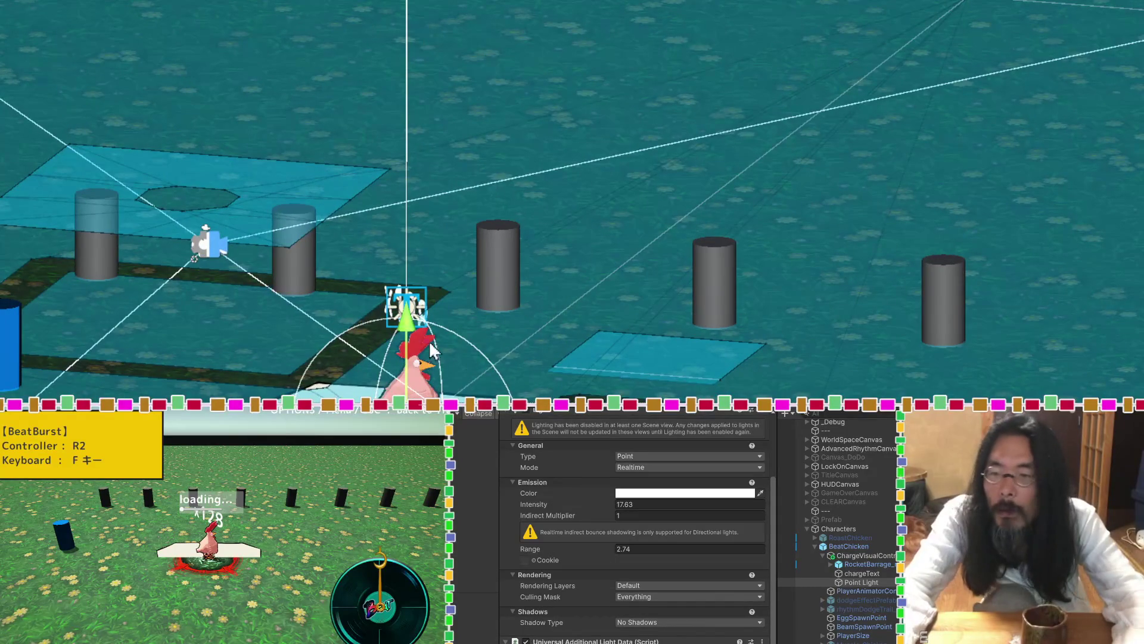
pyautogui.moveTo(405, 321)
pyautogui.mouseDown()
pyautogui.moveTo(405, 218)
pyautogui.moveTo(404, 257)
pyautogui.mouseUp()
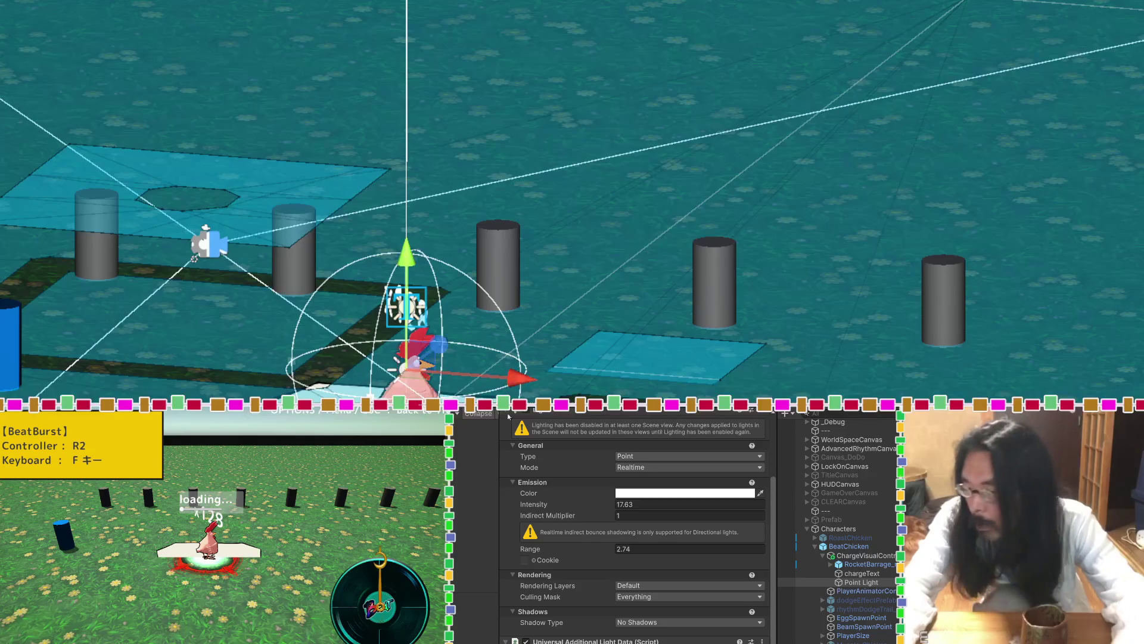
pyautogui.moveTo(581, 505); pyautogui.dragTo(552, 506)
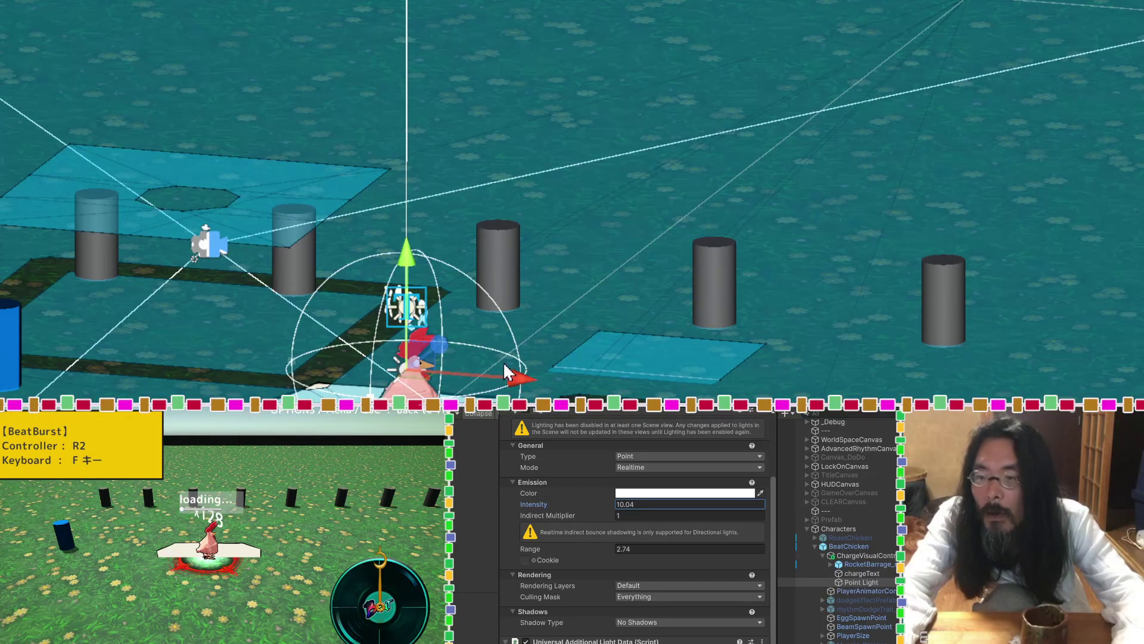
pyautogui.click(604, 549)
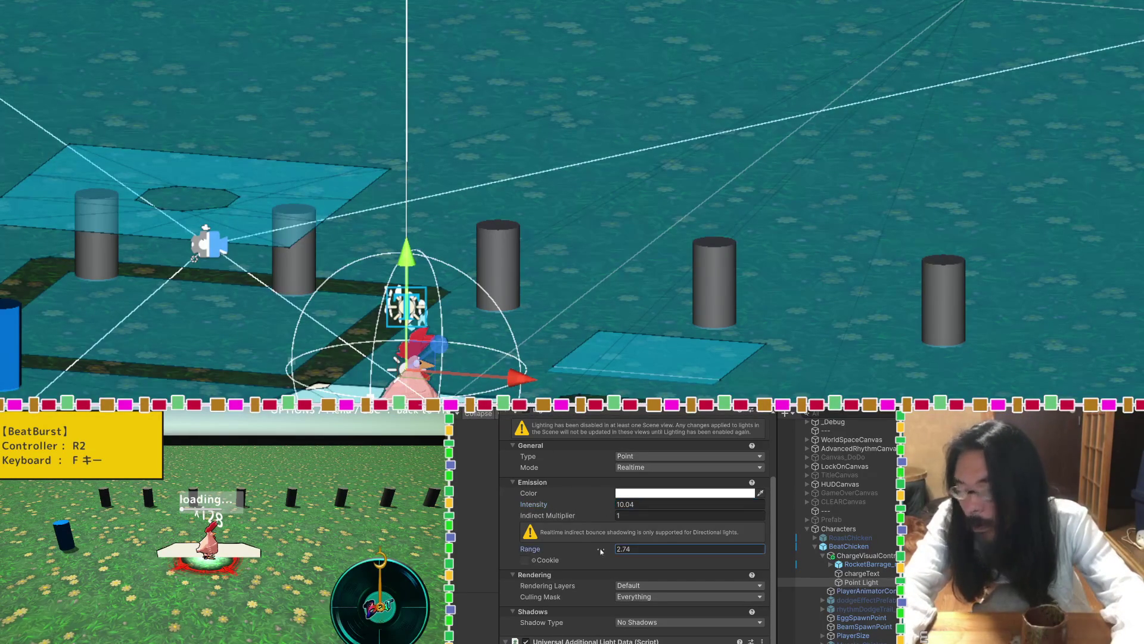
pyautogui.write('3')
pyautogui.moveTo(604, 551); pyautogui.dragTo(606, 550)
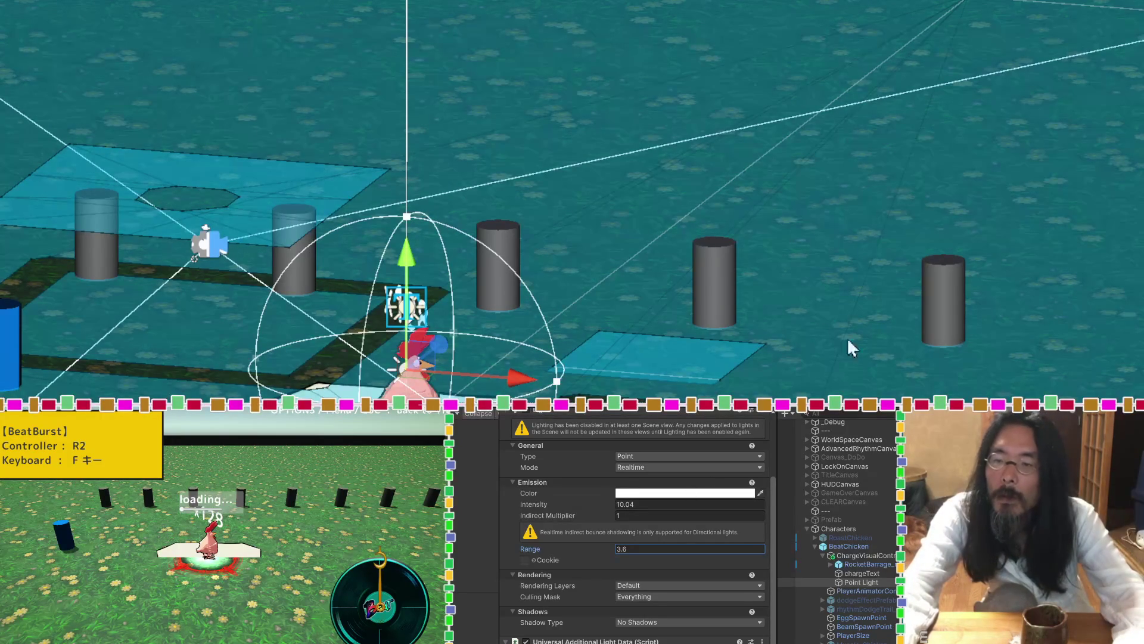
pyautogui.press('f')
pyautogui.moveTo(411, 239)
pyautogui.mouseDown()
pyautogui.moveTo(416, 80)
pyautogui.moveTo(408, 265)
pyautogui.moveTo(397, 205)
pyautogui.mouseUp()
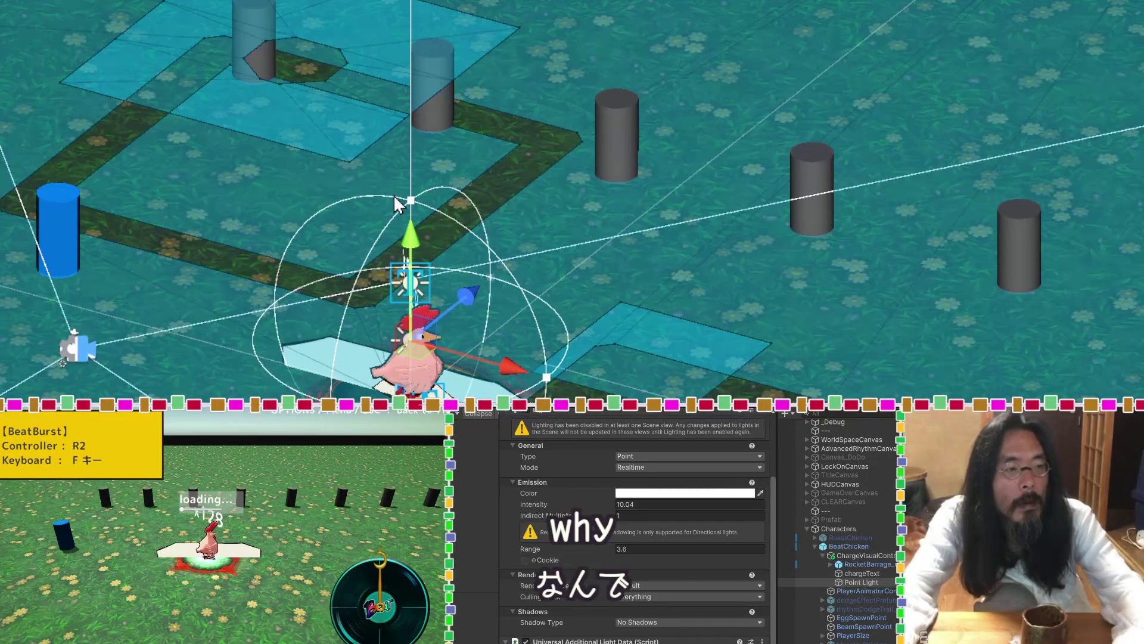
pyautogui.moveTo(384, 315)
pyautogui.mouseDown()
pyautogui.moveTo(771, 205)
pyautogui.moveTo(815, 222)
pyautogui.moveTo(825, 296)
pyautogui.mouseUp()
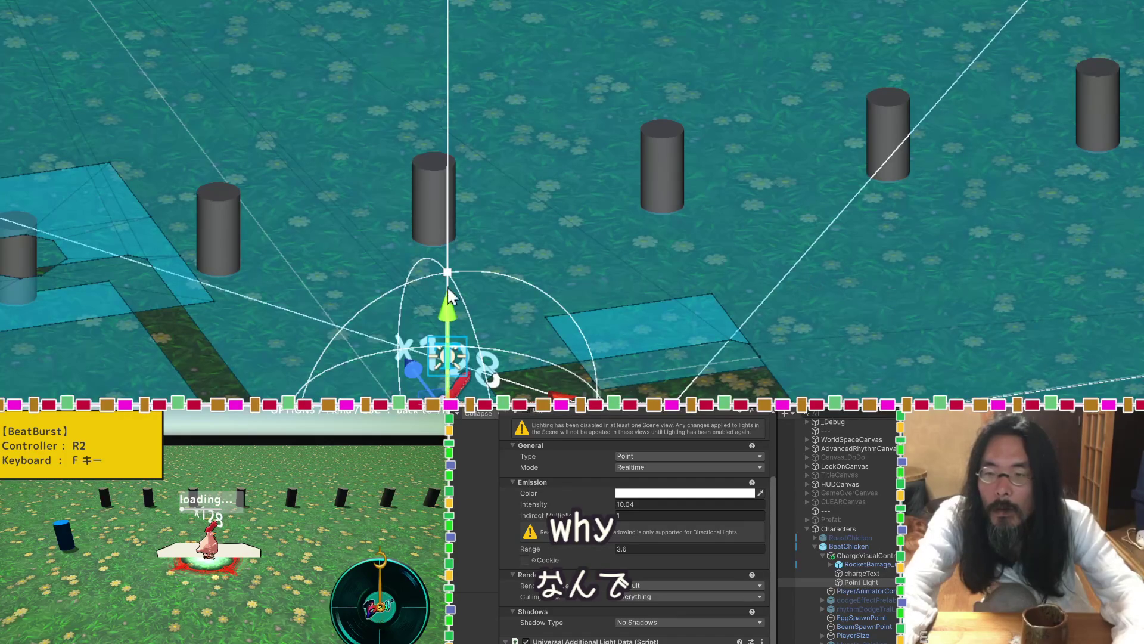
pyautogui.moveTo(449, 310); pyautogui.dragTo(449, 174)
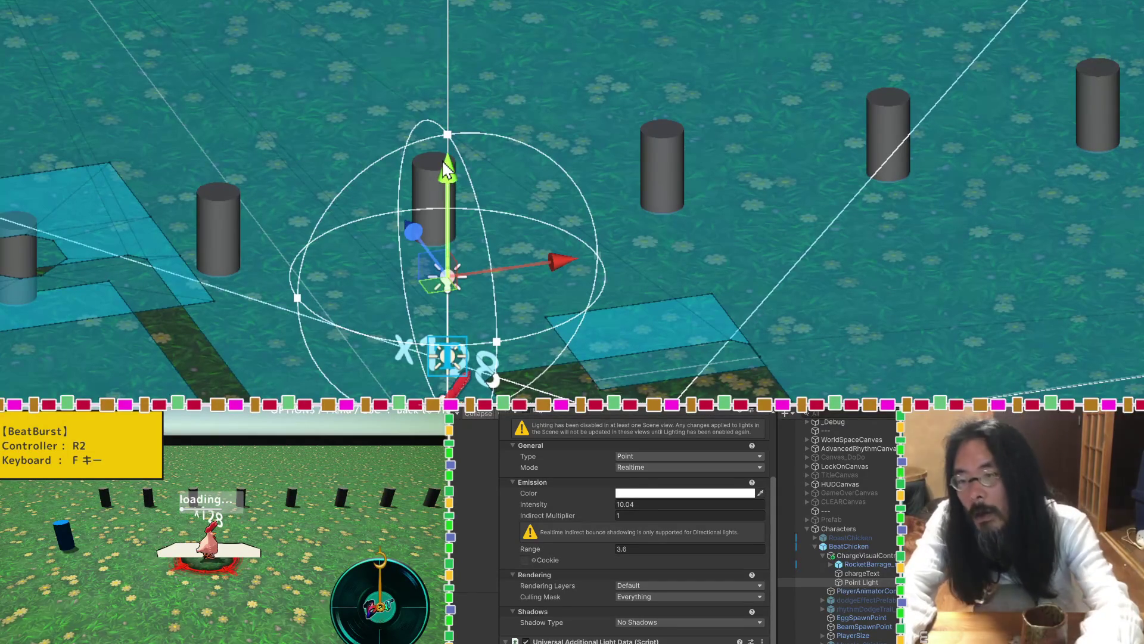
pyautogui.press('Delete')
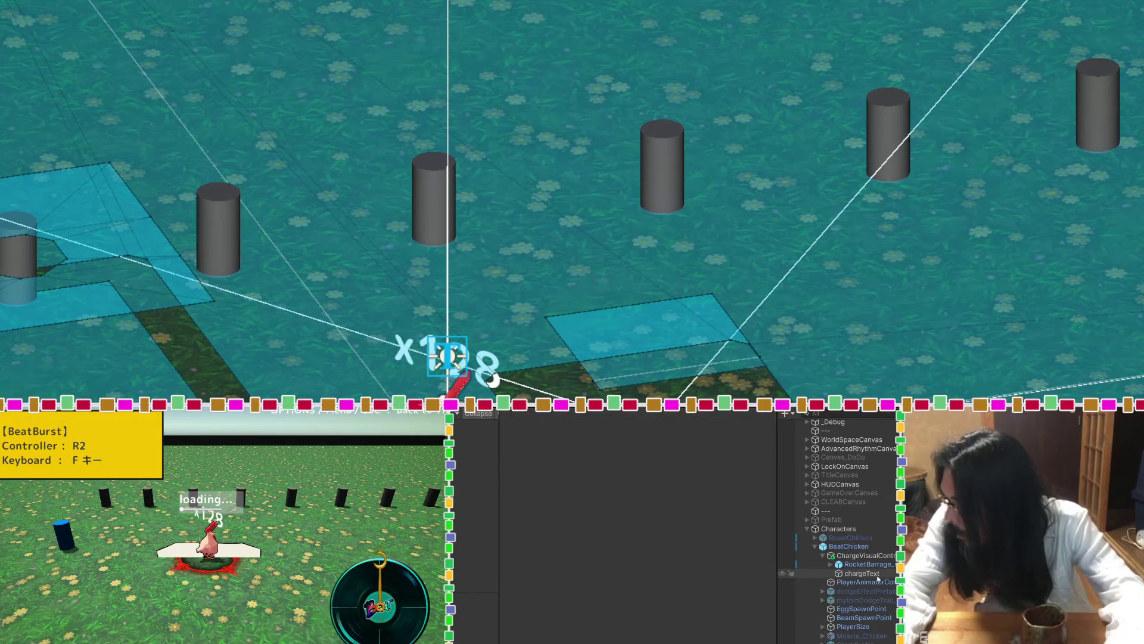
# Add a Spot Light under ChargeVisualController and rotate it to 90, 0, 0 to aim down.
pyautogui.rightClick(812, 555)
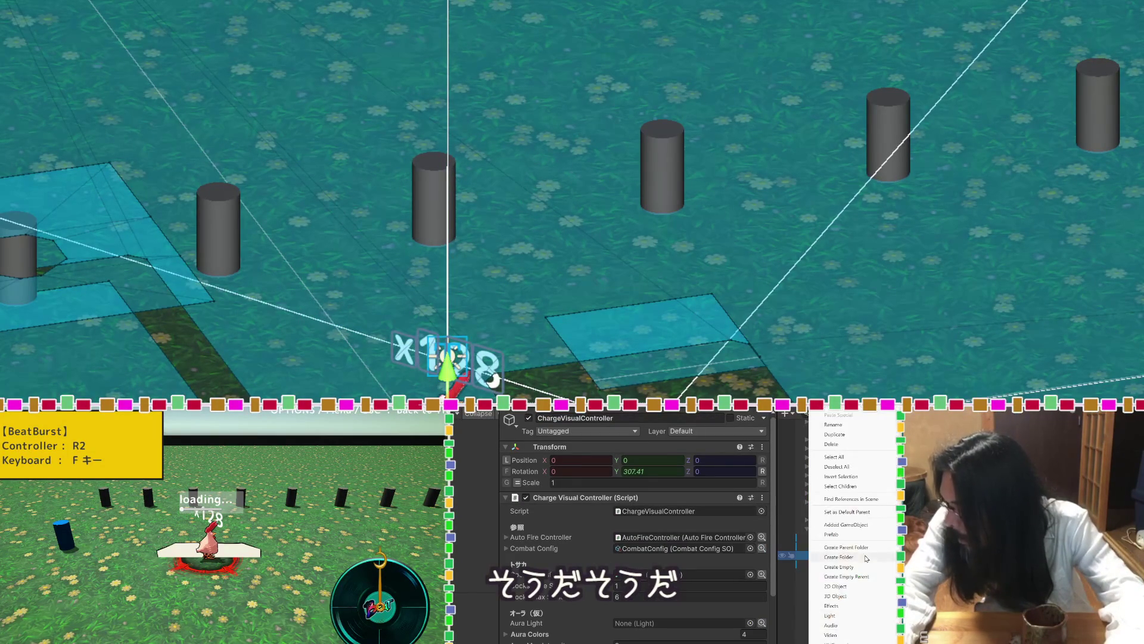
pyautogui.moveTo(830, 615)
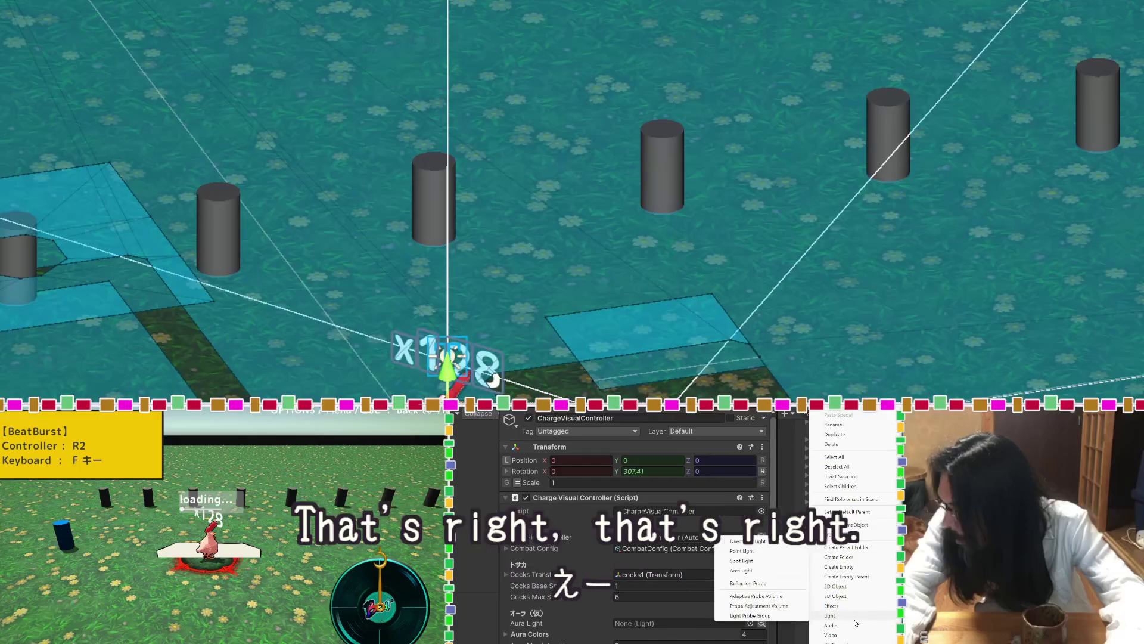
pyautogui.click(768, 563)
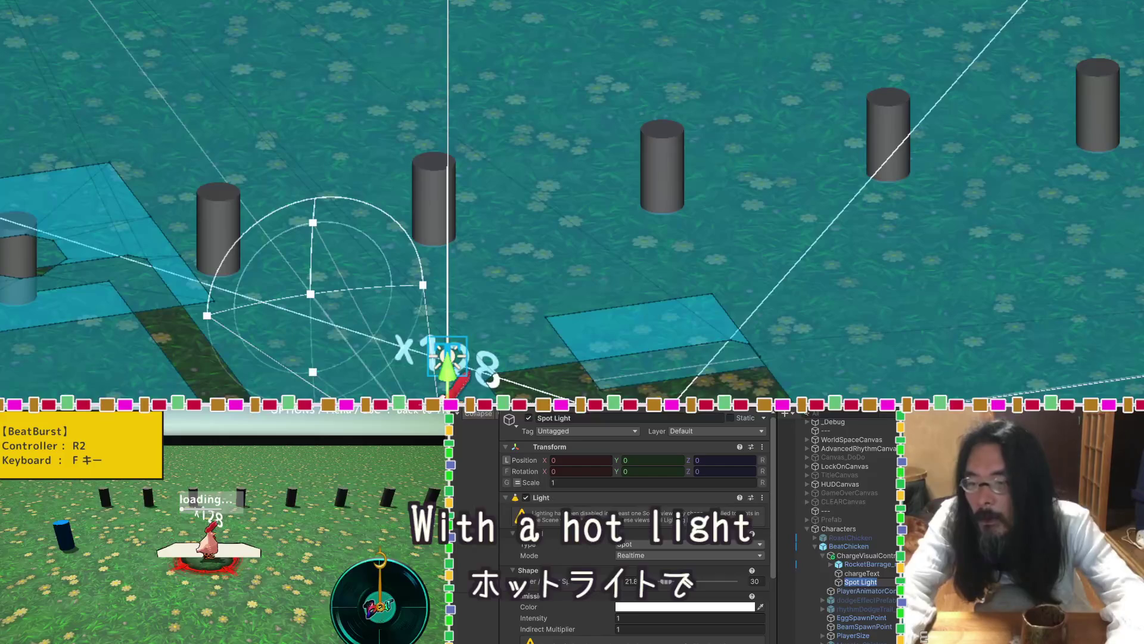
pyautogui.moveTo(444, 376)
pyautogui.mouseDown()
pyautogui.moveTo(446, 301)
pyautogui.moveTo(484, 289)
pyautogui.moveTo(376, 110)
pyautogui.moveTo(269, 15)
pyautogui.moveTo(347, 100)
pyautogui.mouseUp()
pyautogui.press('e')
pyautogui.moveTo(656, 179); pyautogui.dragTo(691, 234)
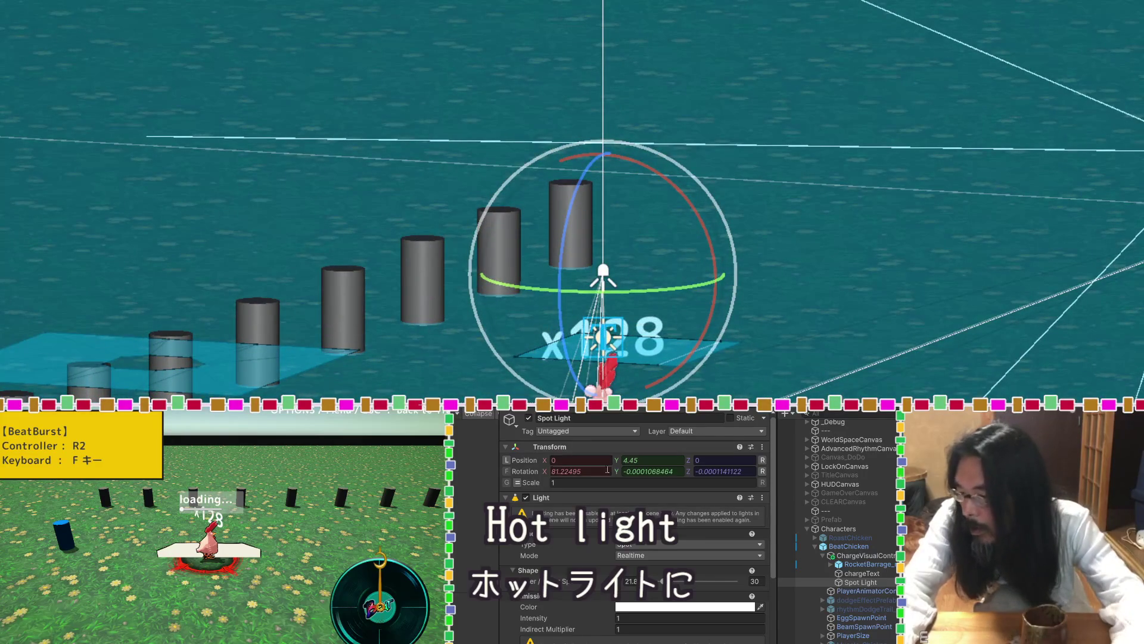
pyautogui.write('90')
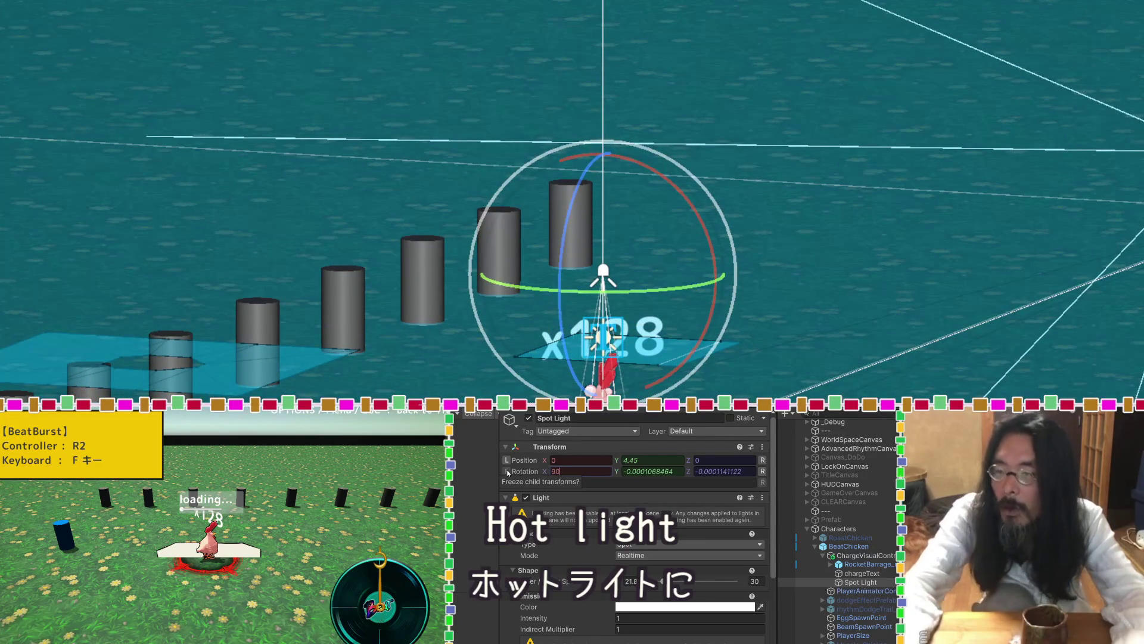
pyautogui.click(660, 472)
pyautogui.write('0')
pyautogui.press('Tab')
pyautogui.write('0')
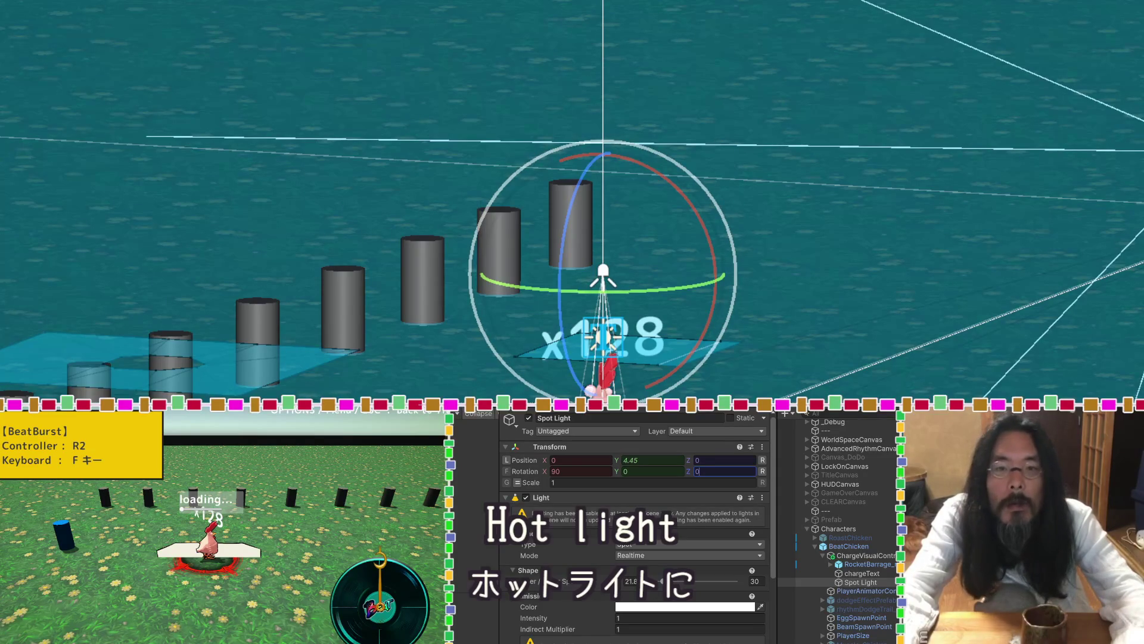
pyautogui.write('w')
# Raise the spot light to Y 5.67 and narrow its inner spot angle to 18.
pyautogui.moveTo(607, 167); pyautogui.dragTo(608, 113)
pyautogui.press('f')
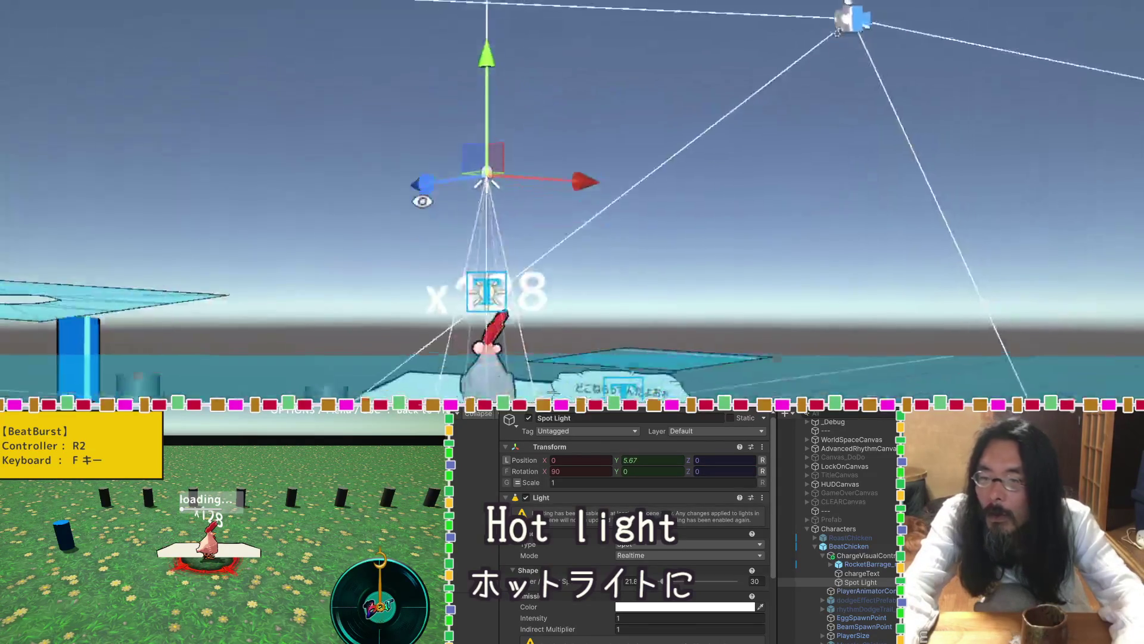
pyautogui.scroll(5, 572, 203)
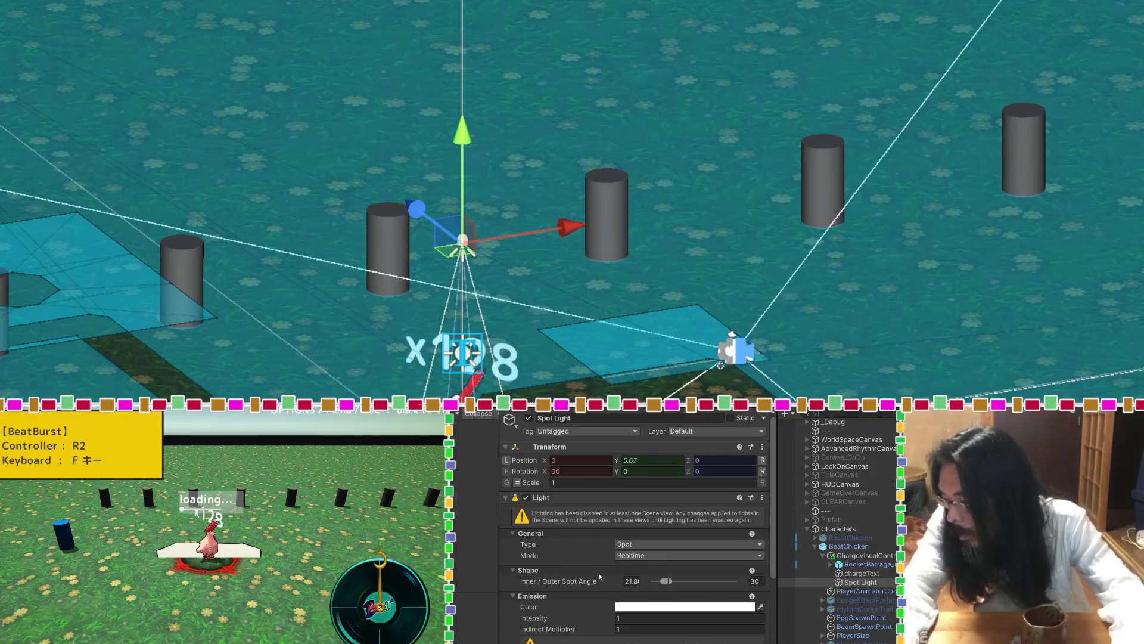
pyautogui.scroll(-1, 602, 572)
pyautogui.moveTo(661, 551); pyautogui.dragTo(660, 551)
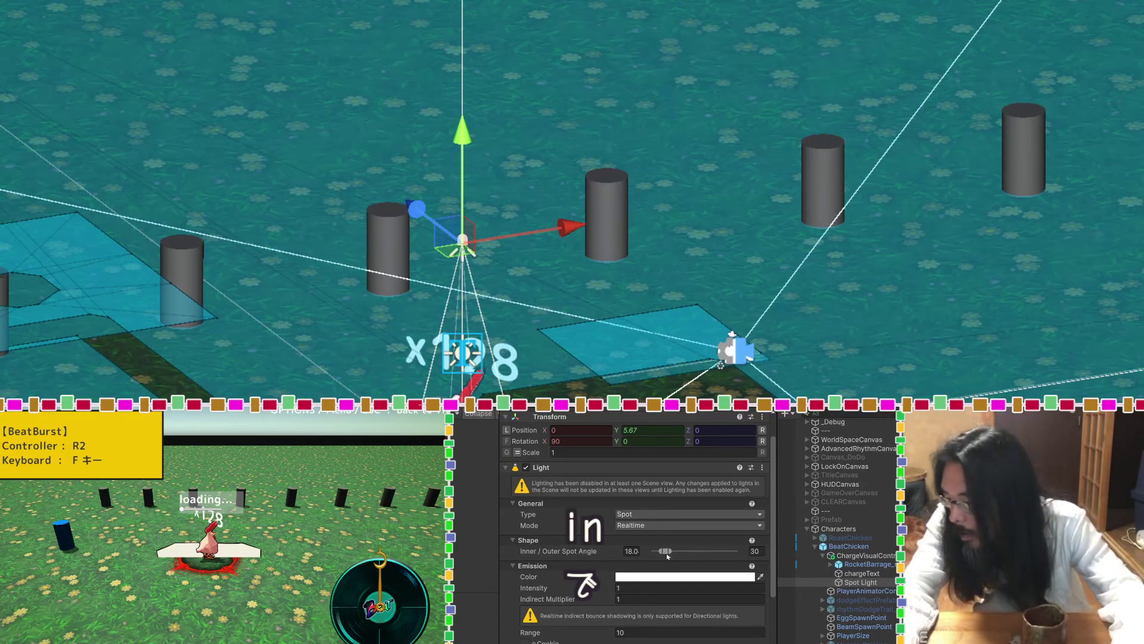
# Adjust the spot light's range, raise intensity from 7.05 to 34.5, and widen outer angle to 72.5.
pyautogui.scroll(-2, 609, 565)
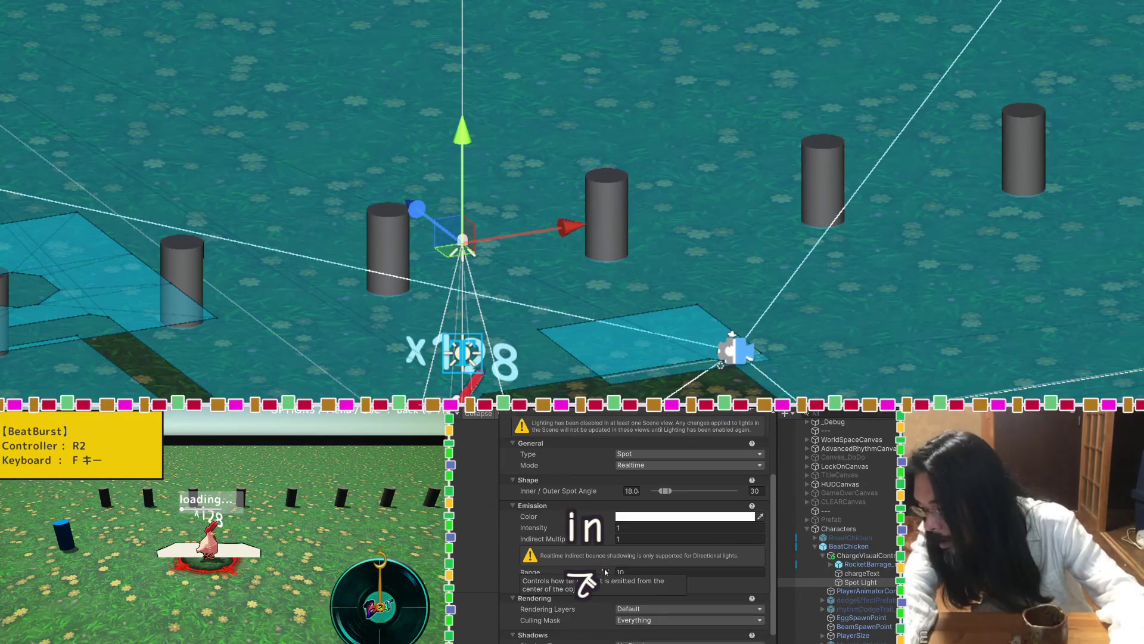
pyautogui.click(605, 572)
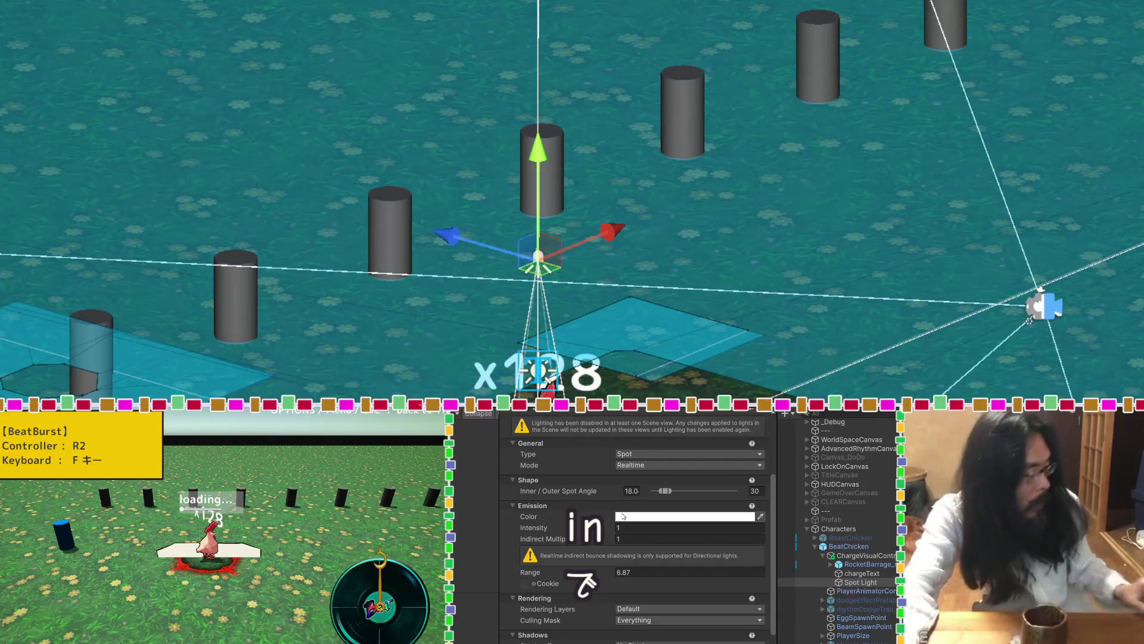
pyautogui.click(633, 528)
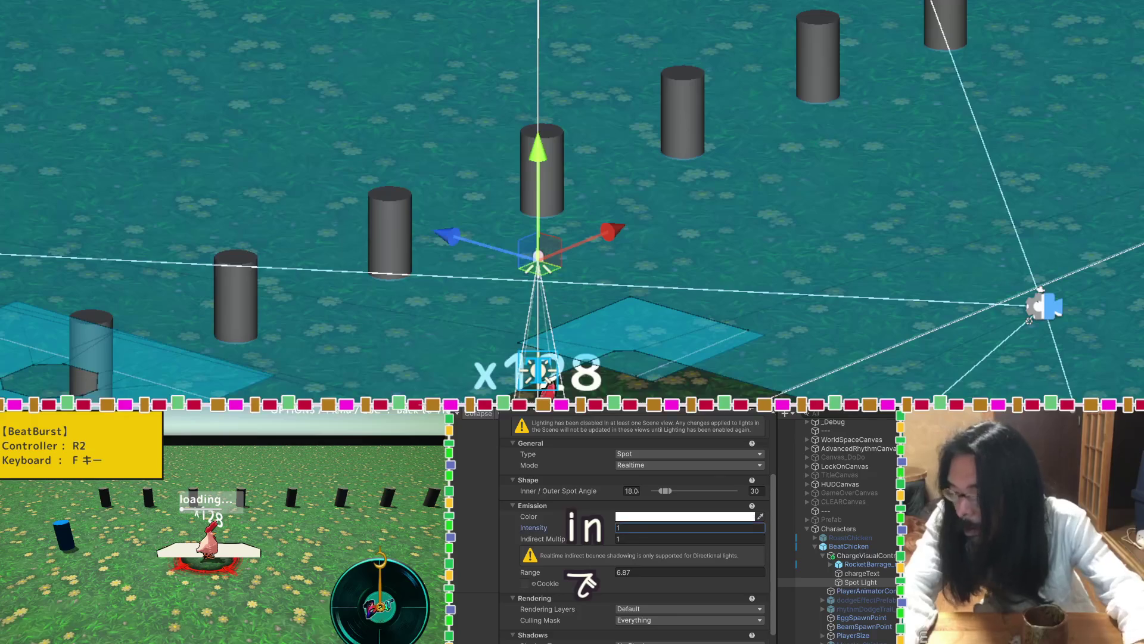
pyautogui.write('7.05')
pyautogui.moveTo(750, 532); pyautogui.dragTo(794, 534)
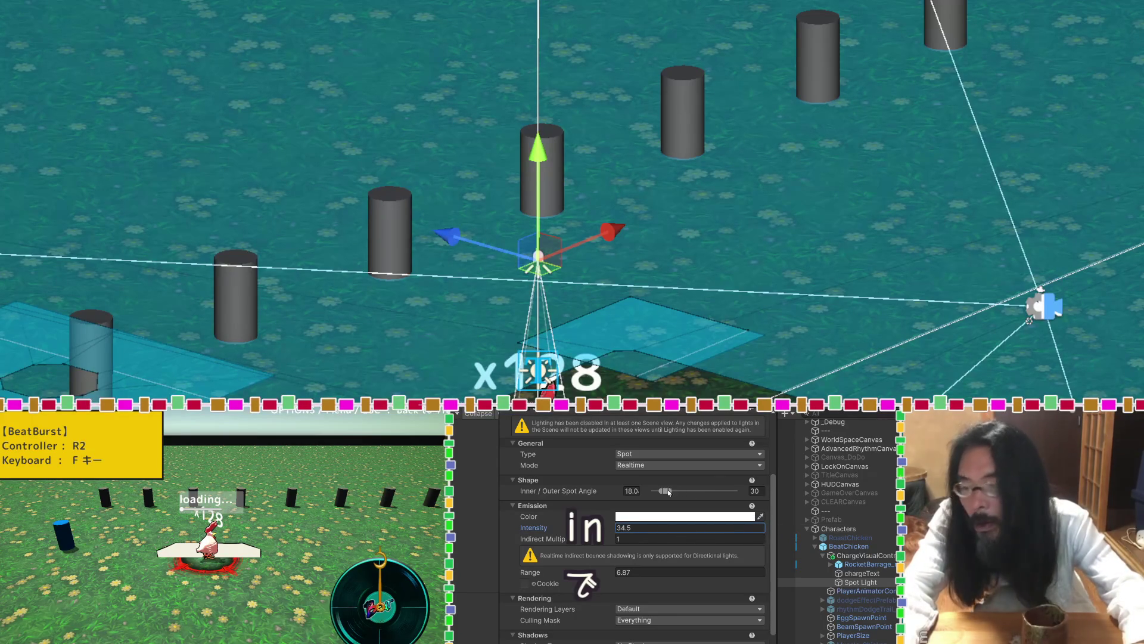
pyautogui.moveTo(668, 491)
pyautogui.mouseDown()
pyautogui.moveTo(692, 491)
pyautogui.moveTo(659, 490)
pyautogui.mouseUp()
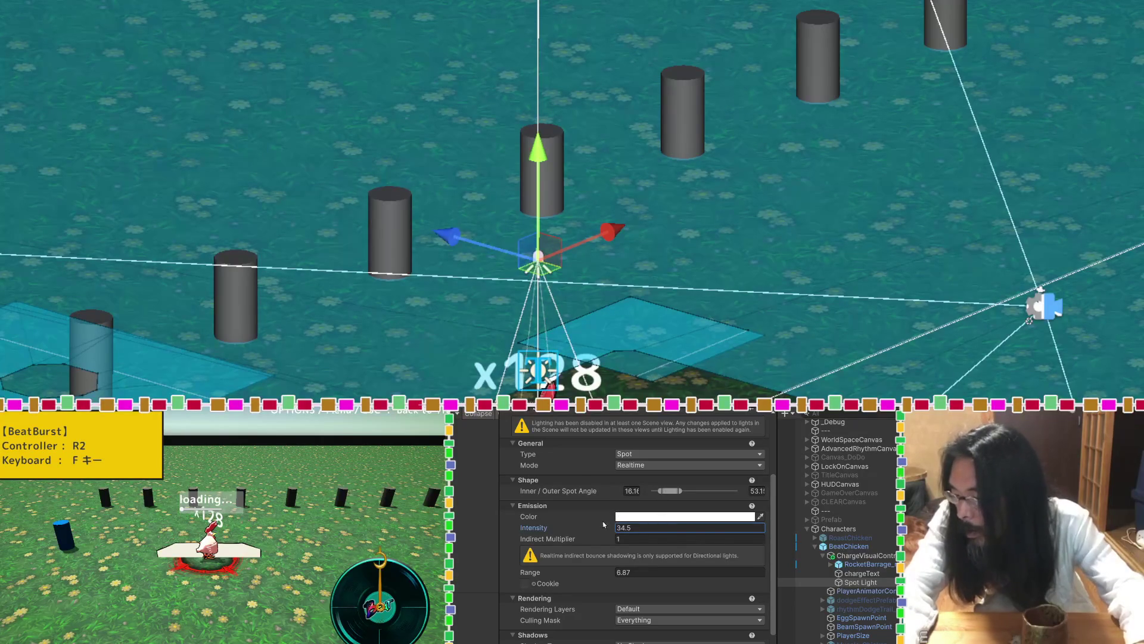
pyautogui.moveTo(595, 526); pyautogui.dragTo(605, 527)
# Tint the spot light saturated yellow-orange, push intensity near 90, and set Indirect Multiplier to 1.
pyautogui.click(685, 516)
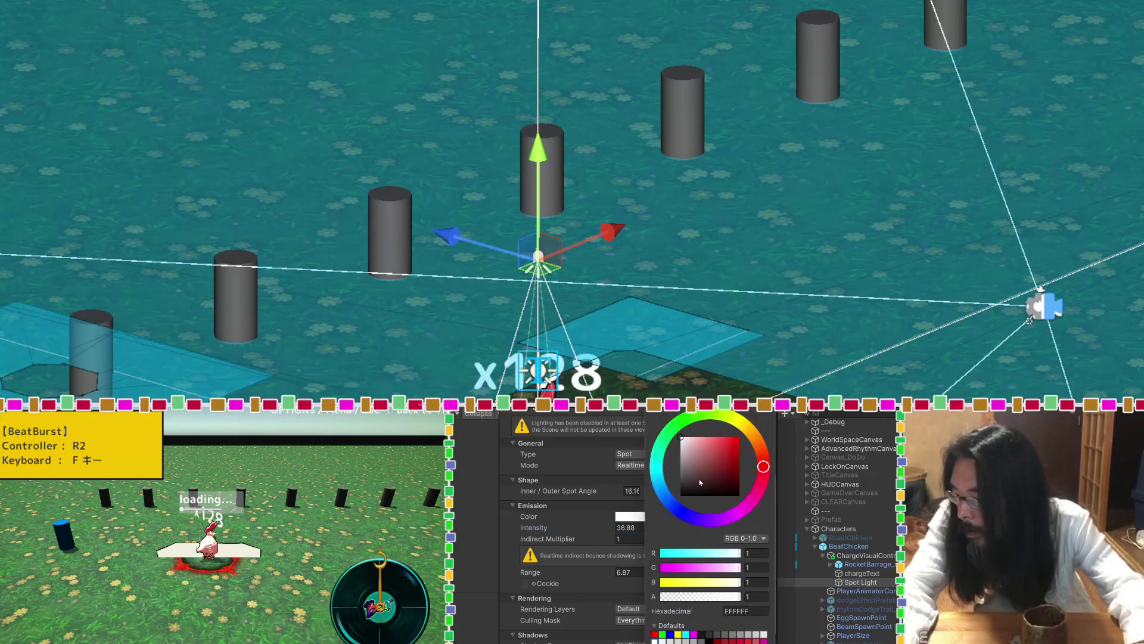
pyautogui.moveTo(740, 433); pyautogui.dragTo(749, 432)
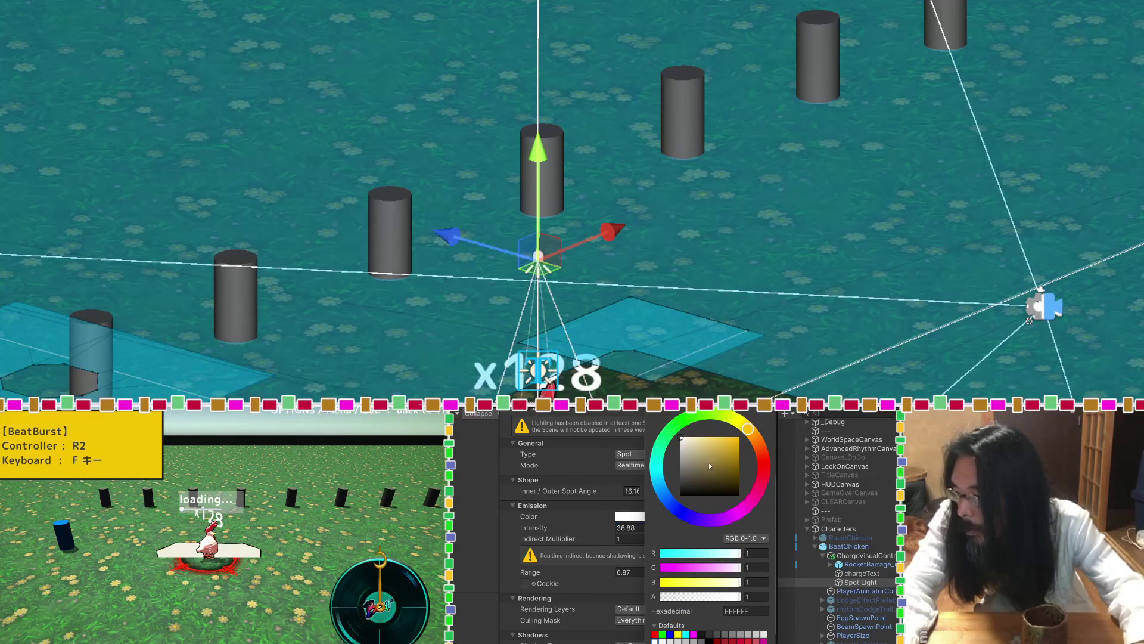
pyautogui.moveTo(710, 466); pyautogui.dragTo(759, 425)
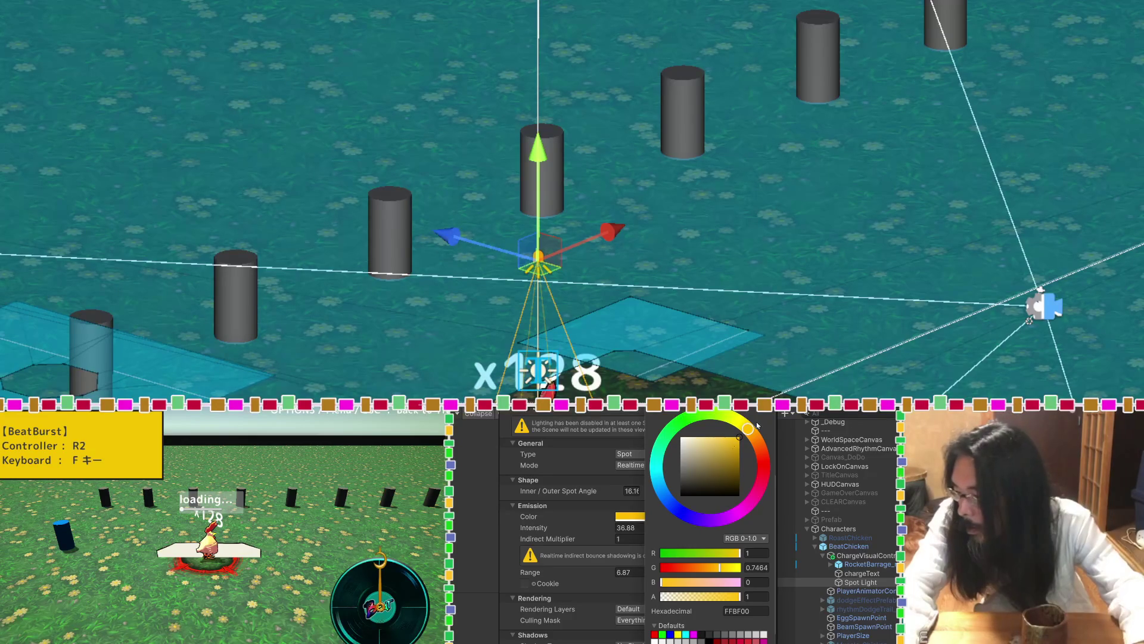
pyautogui.click(581, 445)
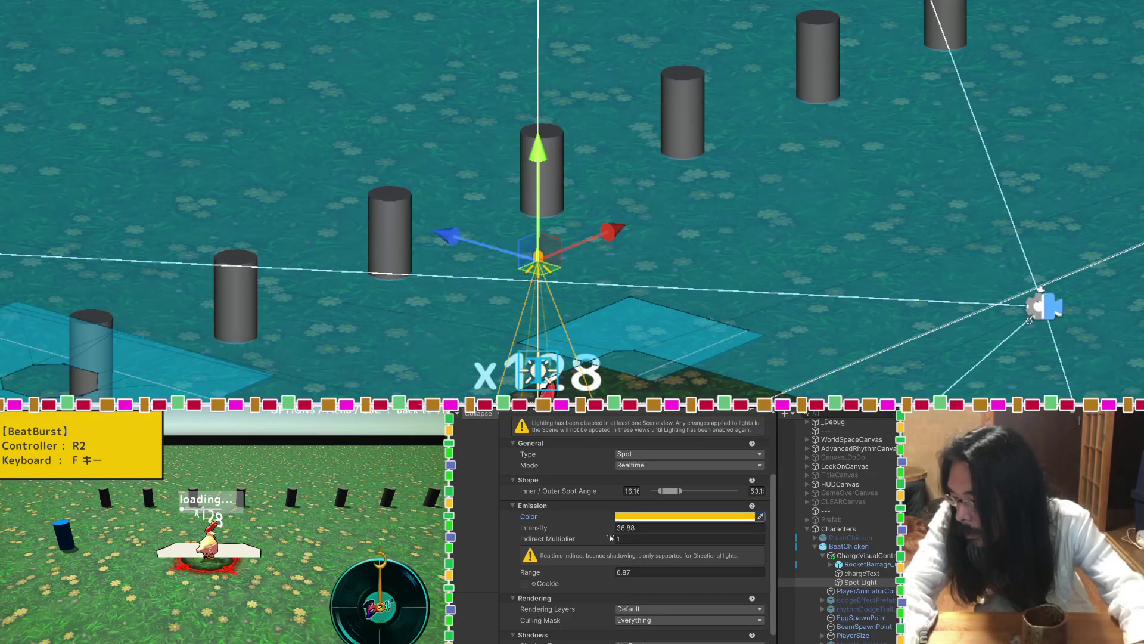
pyautogui.moveTo(599, 528); pyautogui.dragTo(619, 529)
pyautogui.moveTo(688, 529); pyautogui.dragTo(788, 527)
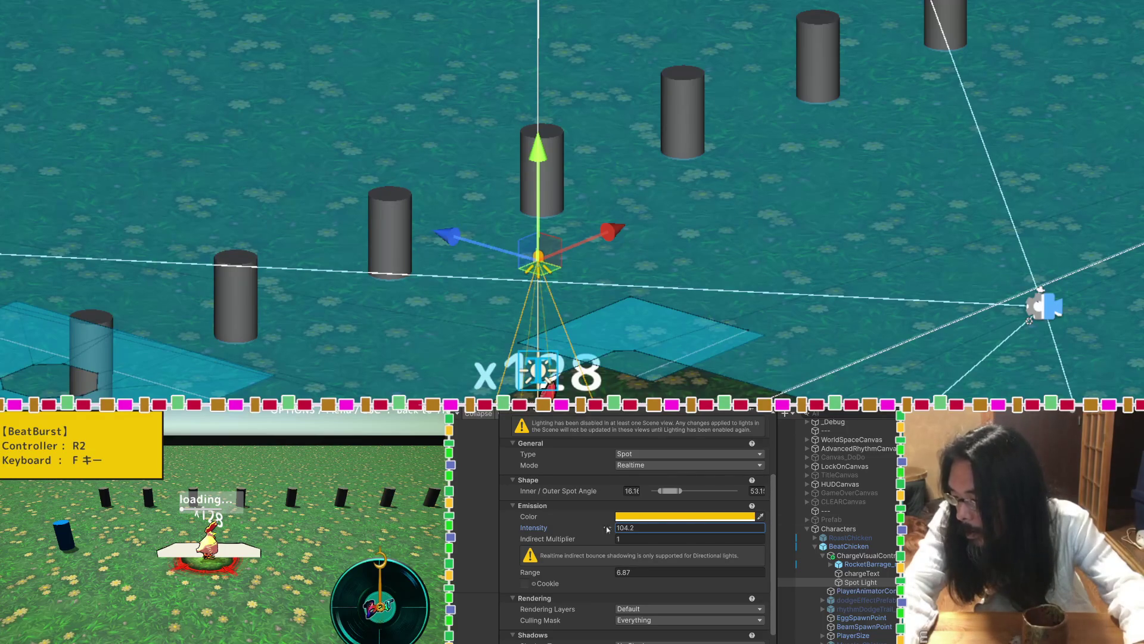
pyautogui.click(574, 539)
pyautogui.write('1')
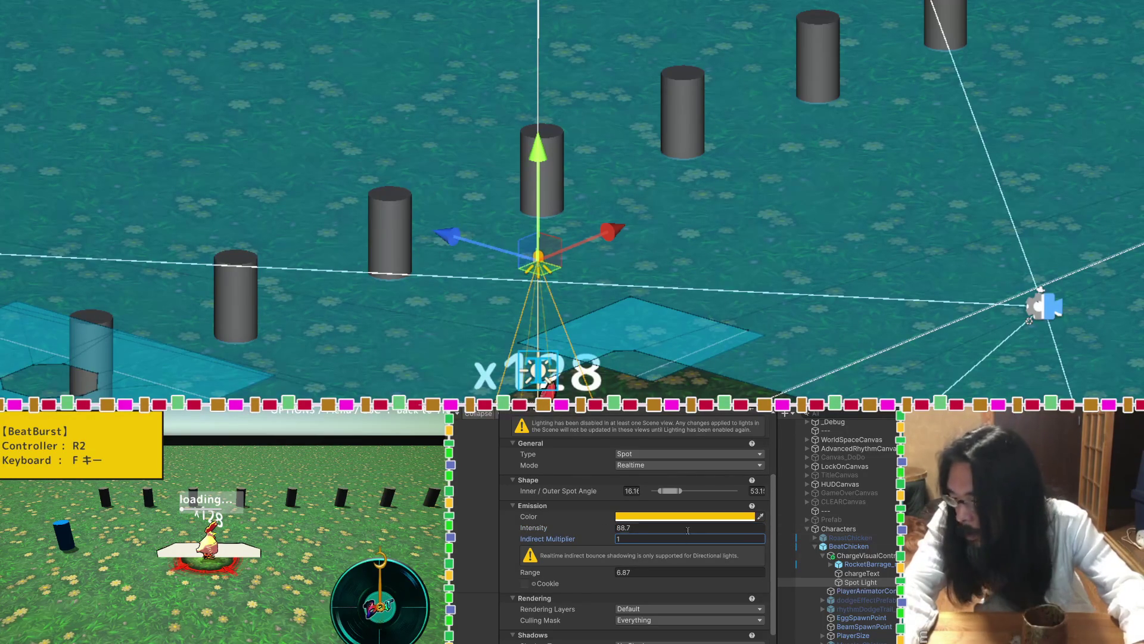
# Lower the intensity to 86.86 and reset the light colour to white (FFFFFF).
pyautogui.moveTo(600, 528); pyautogui.dragTo(596, 528)
pyautogui.click(686, 517)
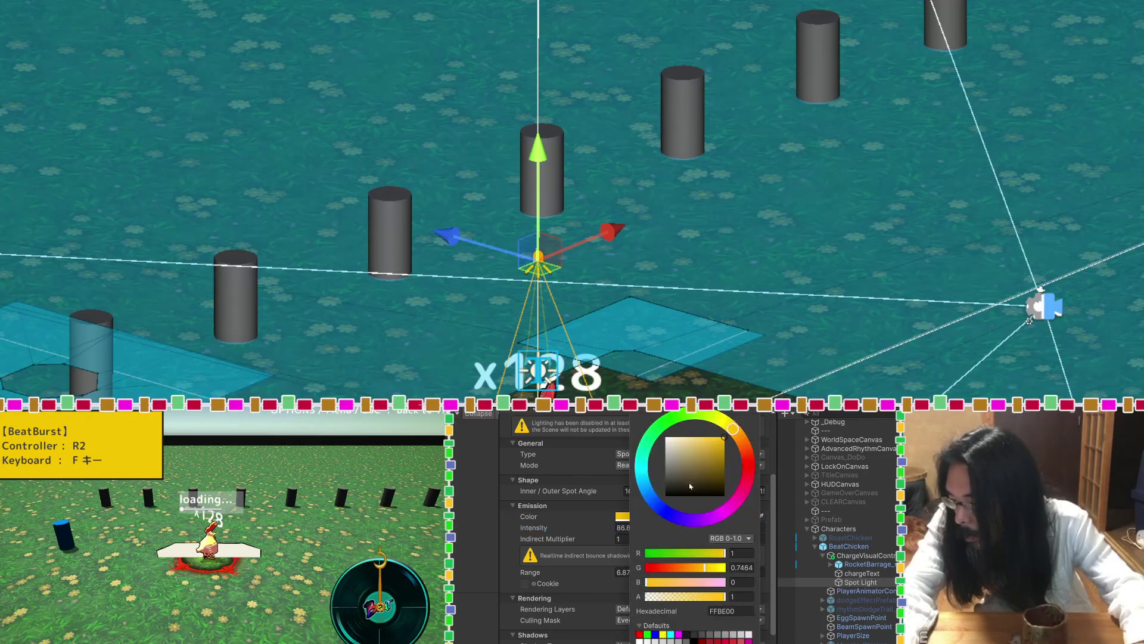
pyautogui.click(665, 437)
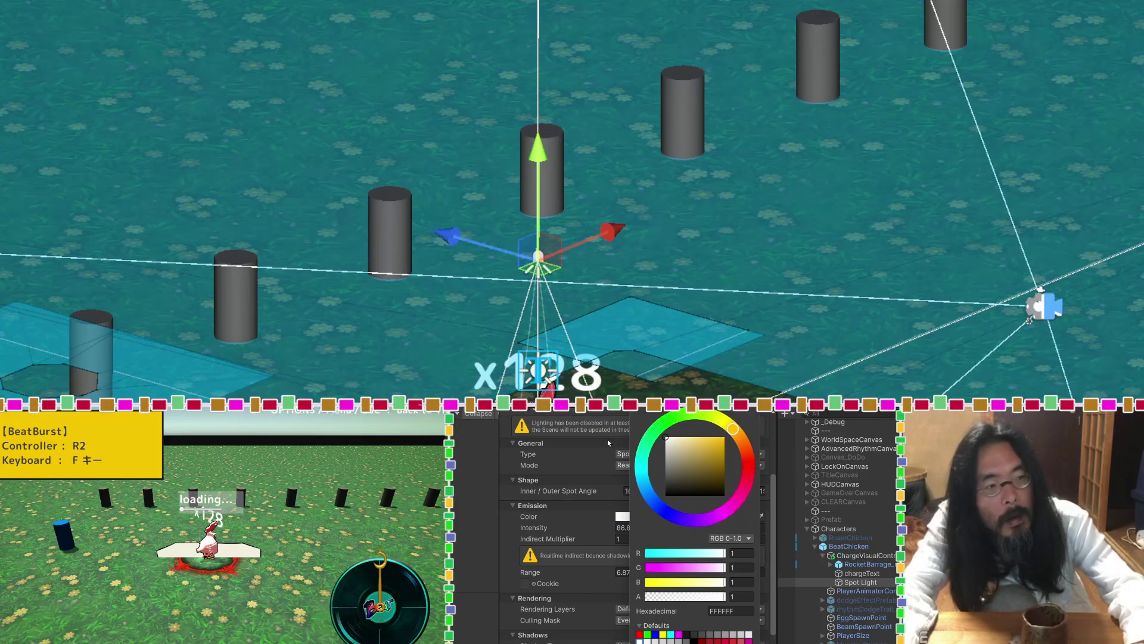
pyautogui.click(604, 519)
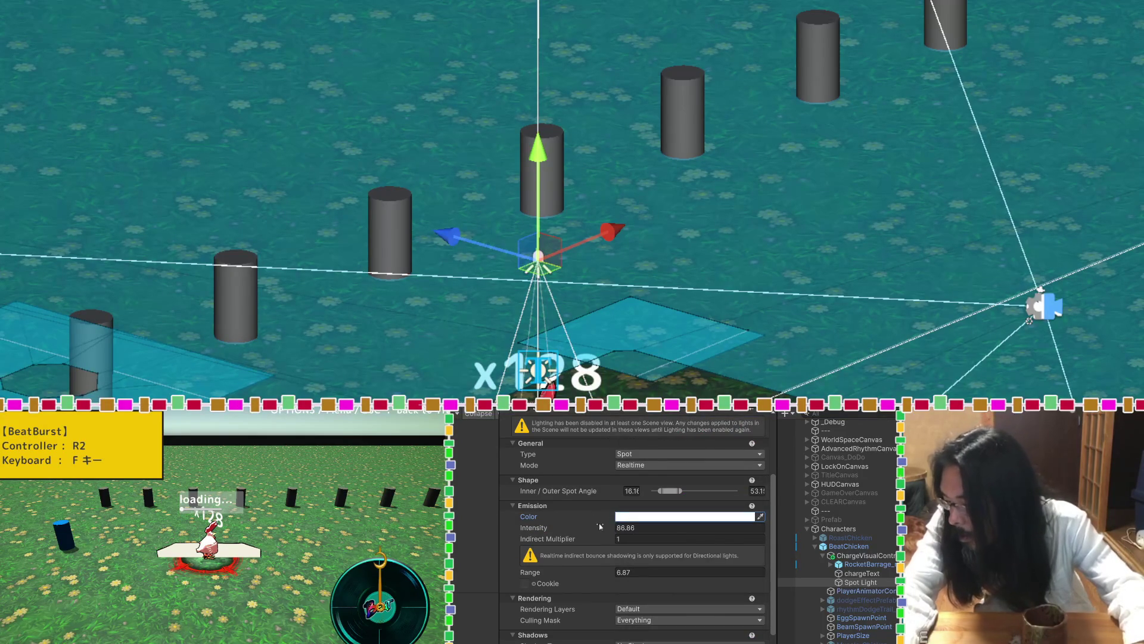
pyautogui.scroll(-2, 601, 527)
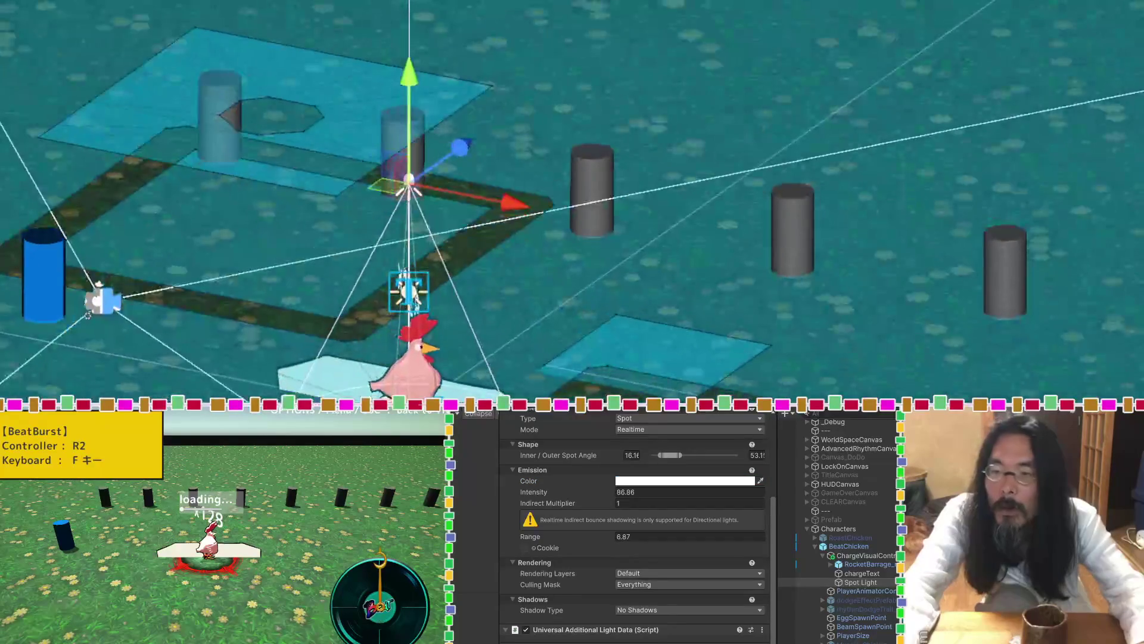
# Set the Spot Light's spot angle to 31.8° and adjust its intensity and range.
pyautogui.moveTo(505, 205)
pyautogui.mouseDown()
pyautogui.moveTo(584, 225)
pyautogui.moveTo(552, 228)
pyautogui.mouseUp()
pyautogui.hotkey('ctrl', 'z')
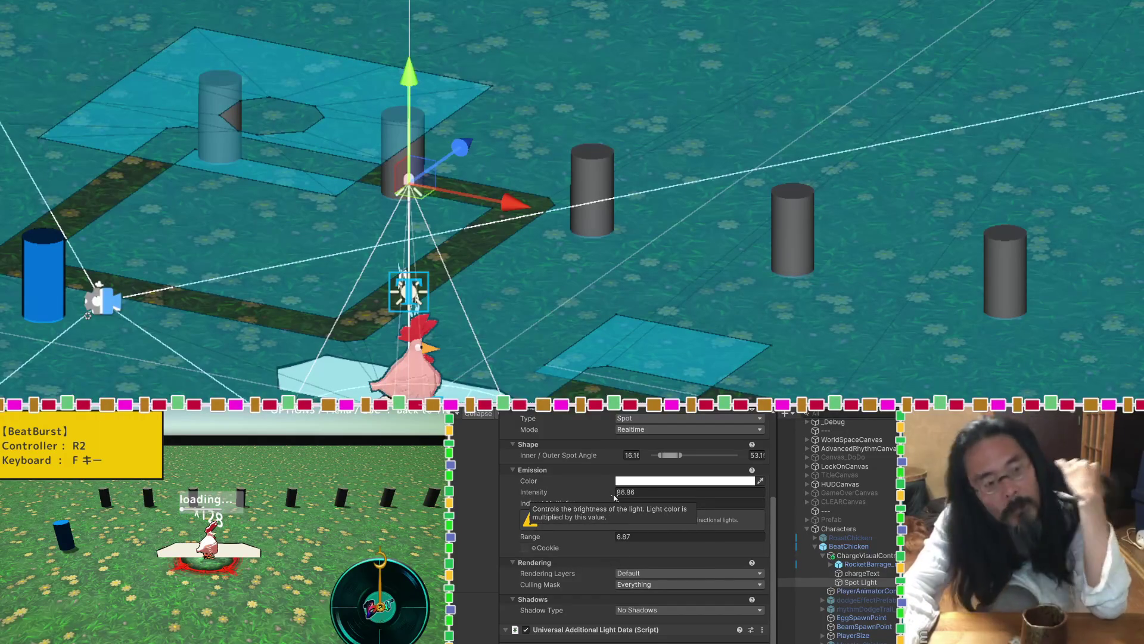
pyautogui.click(631, 492)
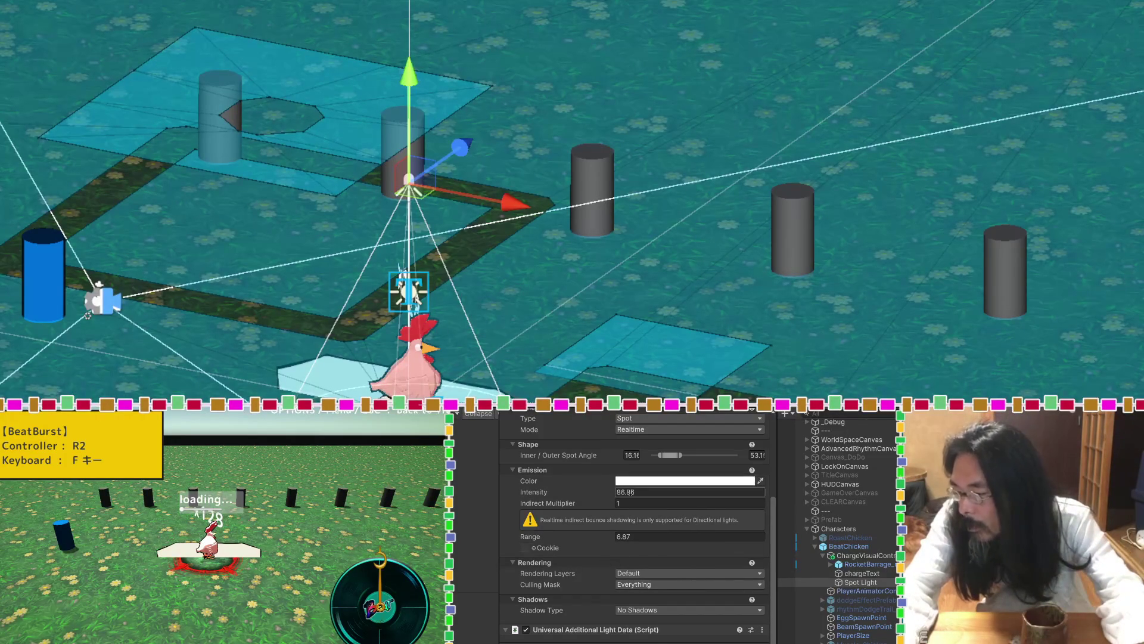
pyautogui.write('76.3')
pyautogui.moveTo(682, 455); pyautogui.dragTo(661, 455)
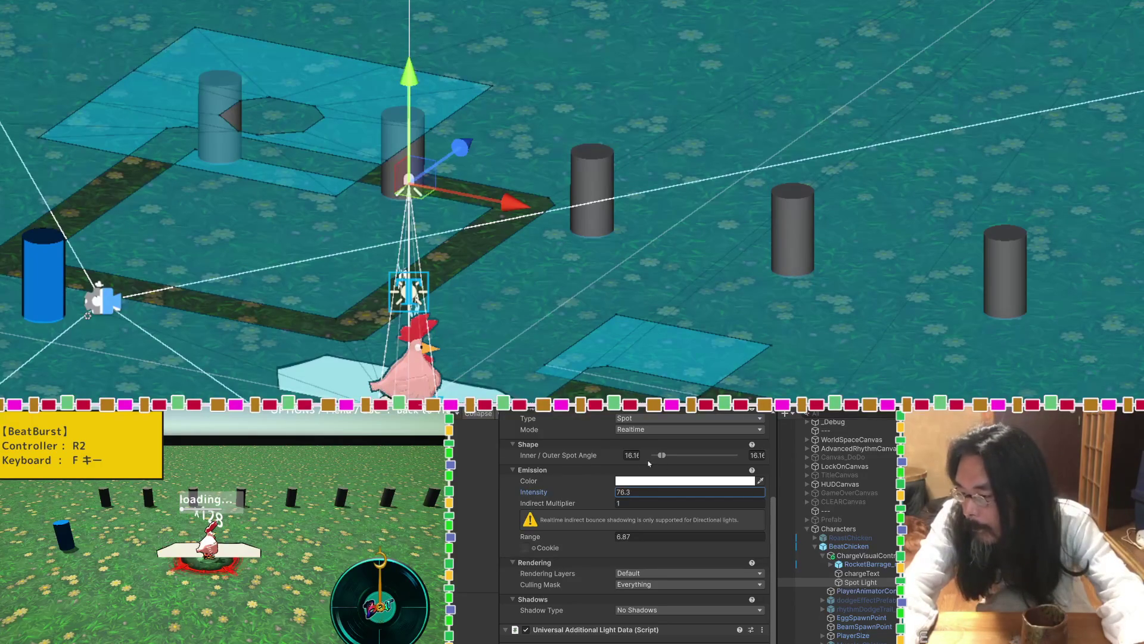
pyautogui.moveTo(661, 454); pyautogui.dragTo(669, 454)
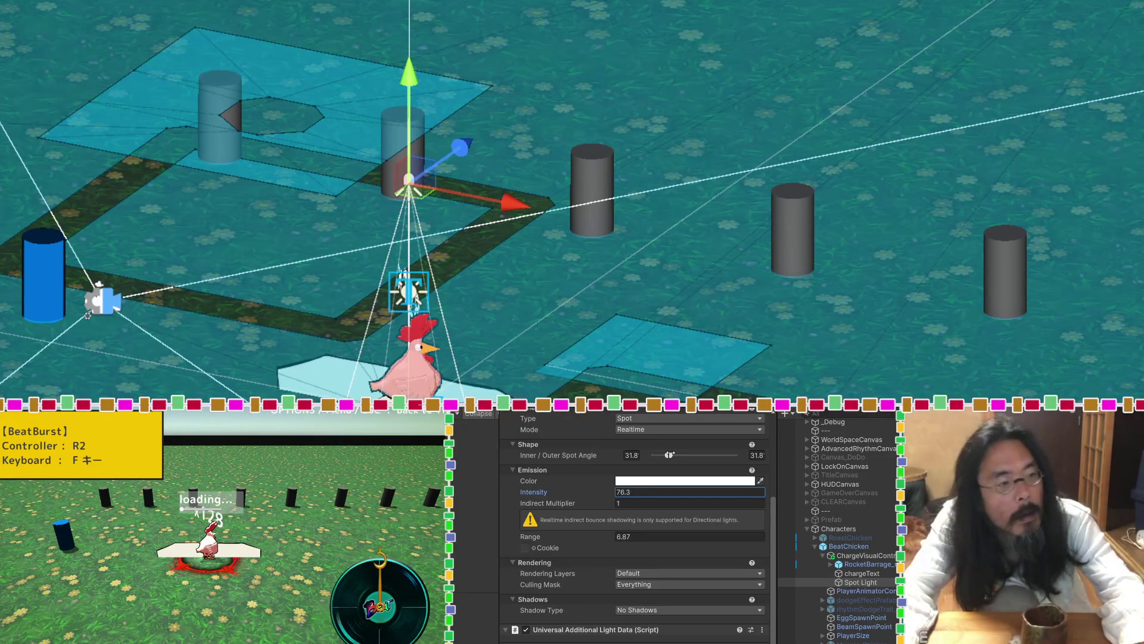
pyautogui.moveTo(605, 492); pyautogui.dragTo(466, 484)
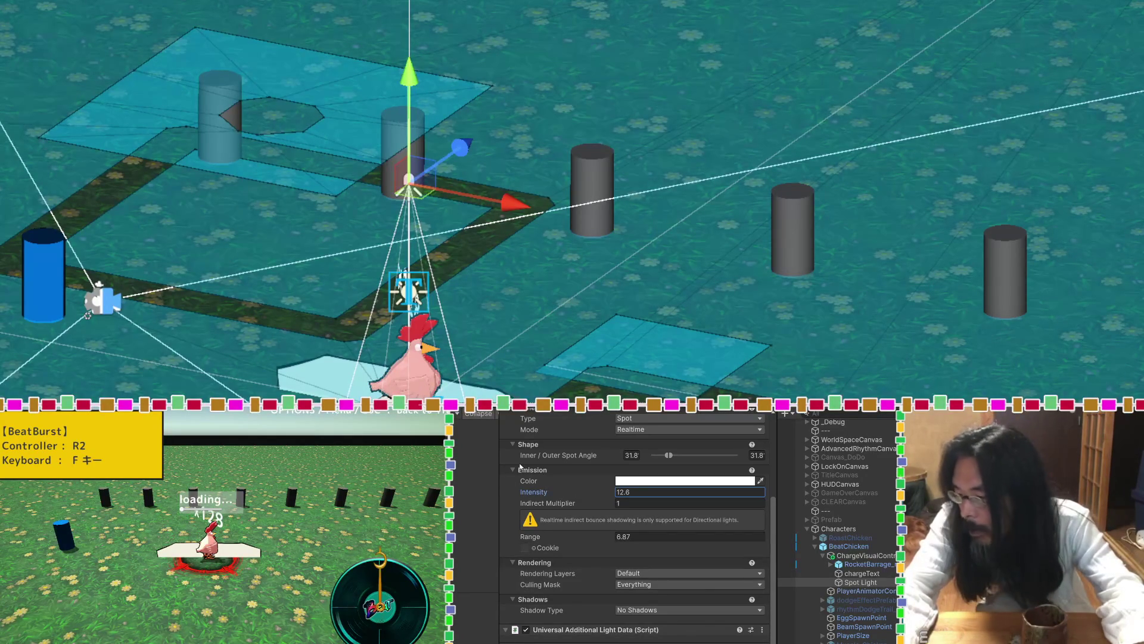
pyautogui.moveTo(602, 536)
pyautogui.mouseDown()
pyautogui.moveTo(584, 537)
pyautogui.moveTo(625, 539)
pyautogui.moveTo(603, 538)
pyautogui.mouseUp()
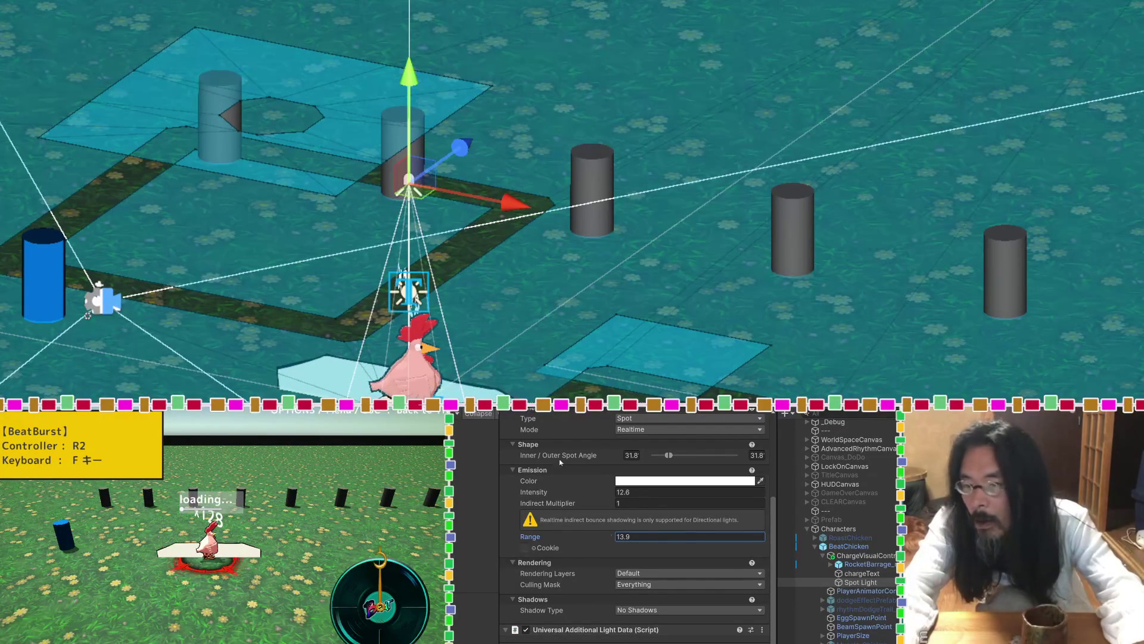
# Make the Spot Light cast hard shadows, with intensity raised to 22.86.
pyautogui.moveTo(626, 274)
pyautogui.mouseDown()
pyautogui.moveTo(646, 309)
pyautogui.moveTo(718, 353)
pyautogui.moveTo(655, 393)
pyautogui.mouseUp()
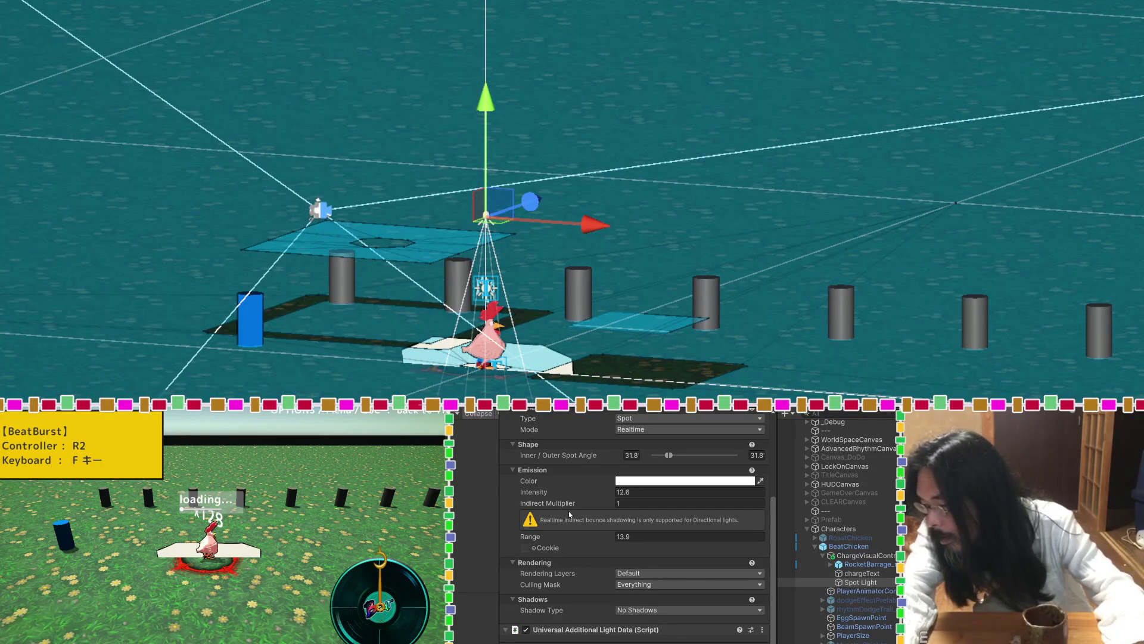
pyautogui.click(671, 610)
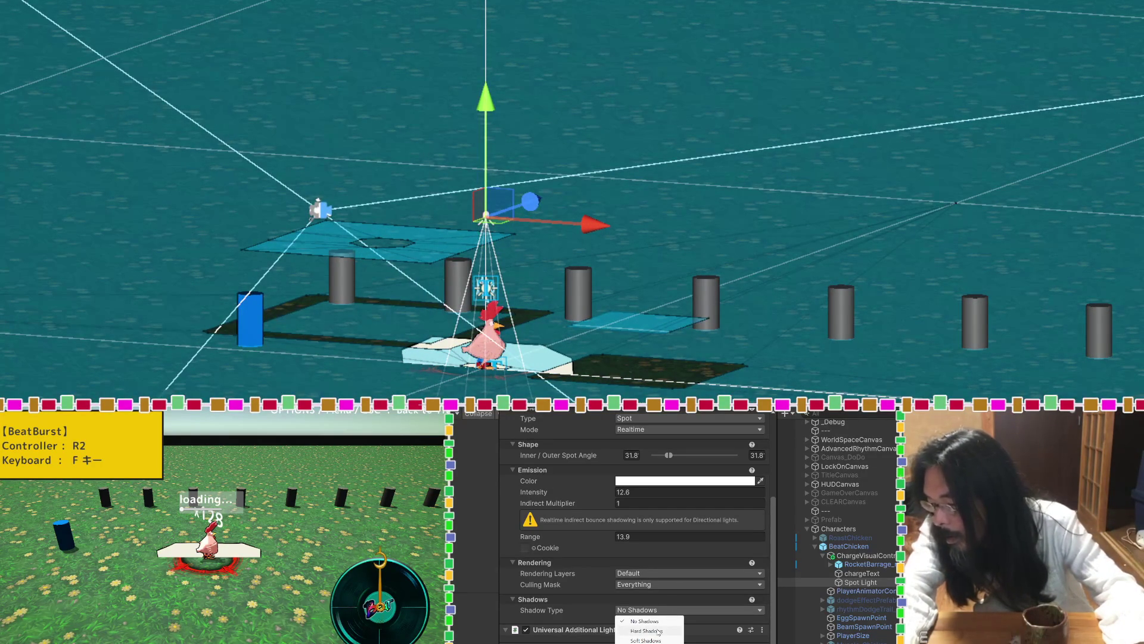
pyautogui.click(659, 631)
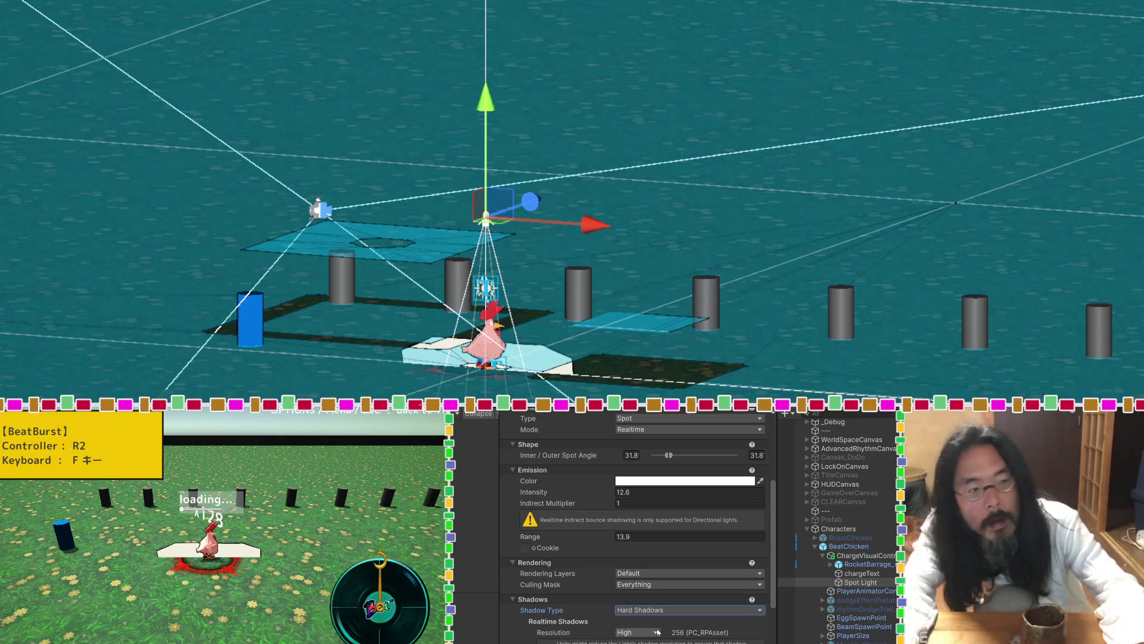
pyautogui.click(598, 492)
pyautogui.moveTo(652, 494); pyautogui.dragTo(661, 495)
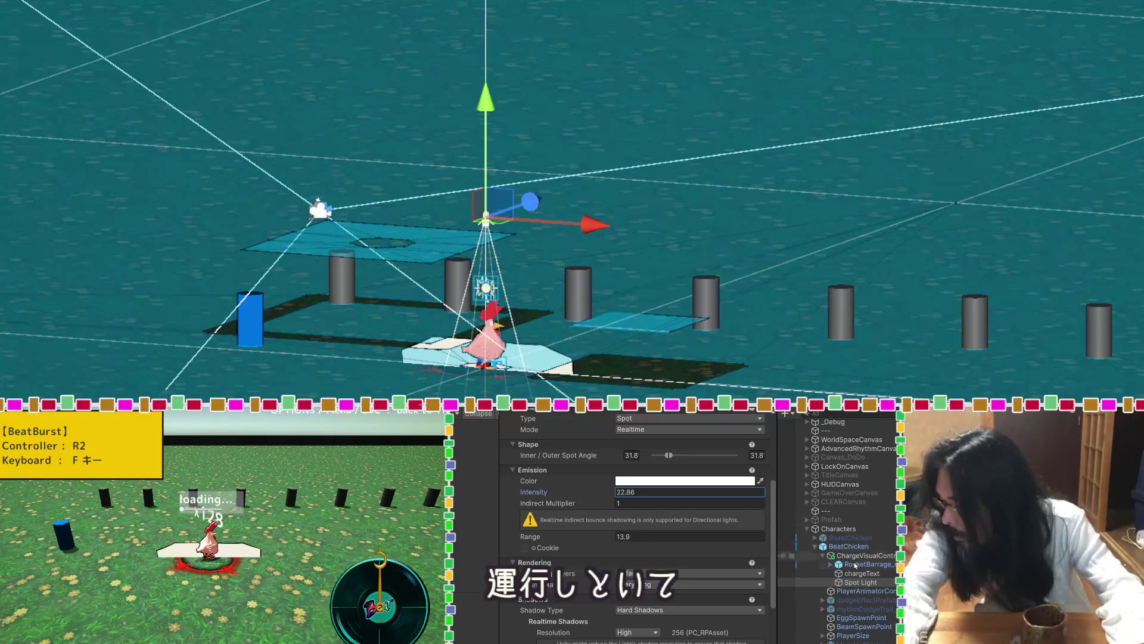
# Assign the Spot Light to ChargeVisualController's Aura Light field and expand its four Aura Colors.
pyautogui.click(853, 555)
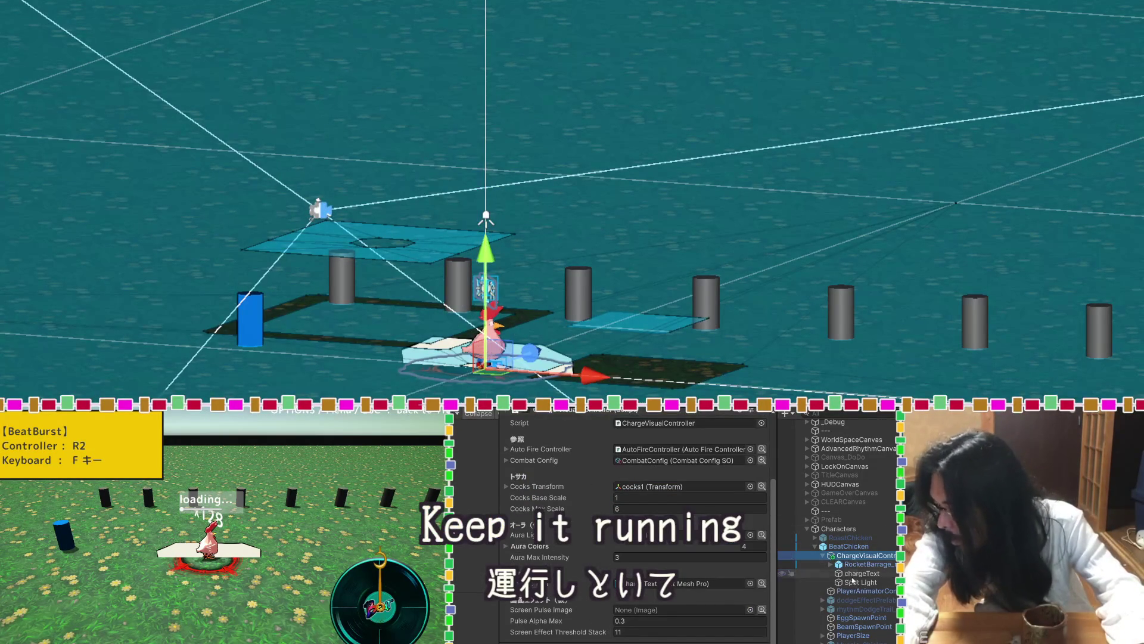
pyautogui.click(842, 583)
pyautogui.moveTo(841, 584); pyautogui.dragTo(718, 545)
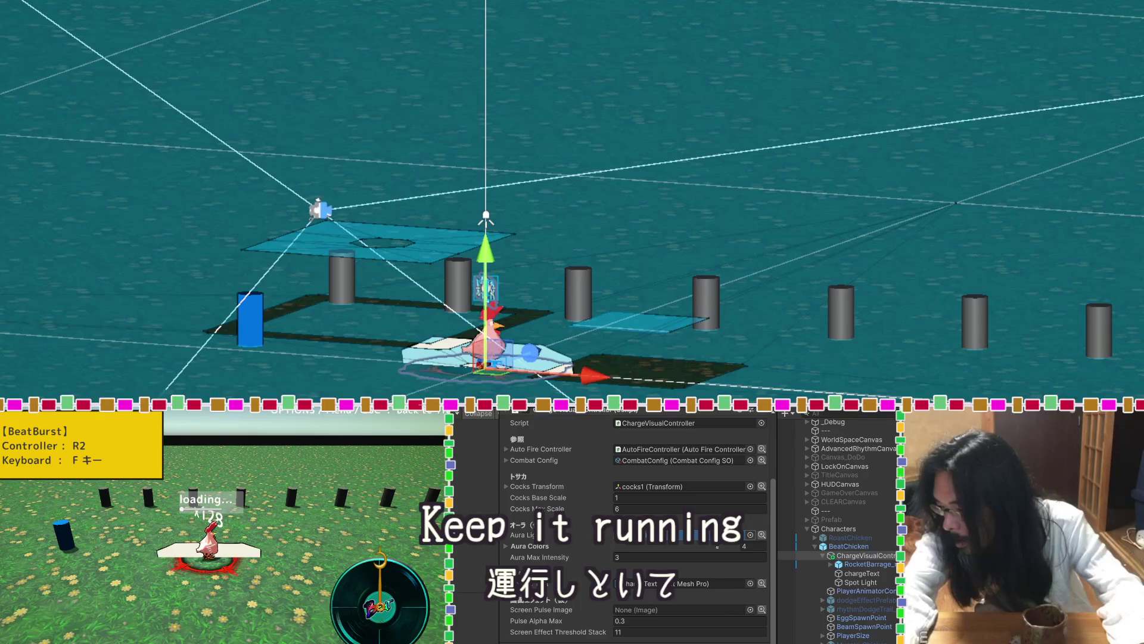
pyautogui.click(506, 546)
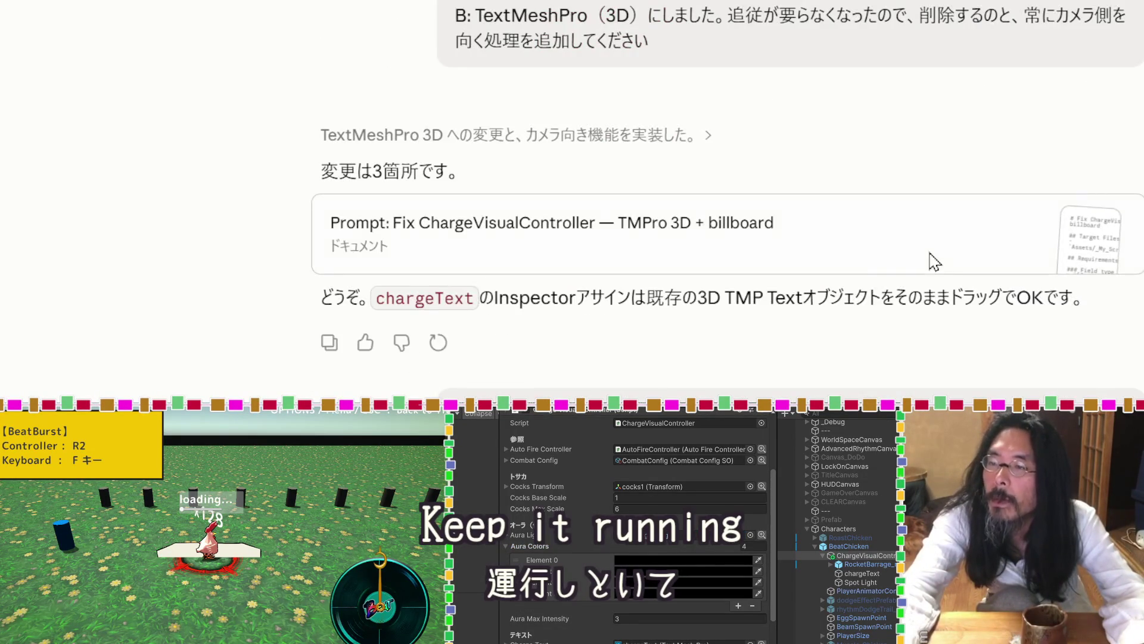
# Open the 'Prompt: Fix ChargeVisualController' document beside the chat and scroll through it.
pyautogui.click(937, 260)
pyautogui.scroll(-10, 560, 129)
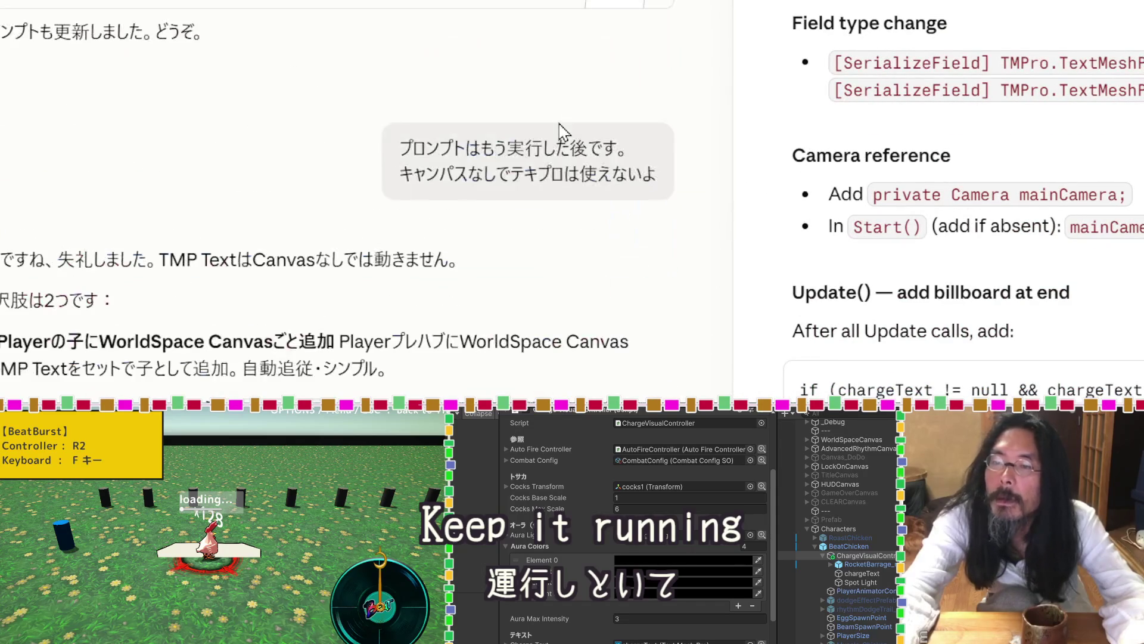
pyautogui.scroll(-5, 870, 119)
pyautogui.scroll(-5, 885, 126)
pyautogui.scroll(5, 885, 126)
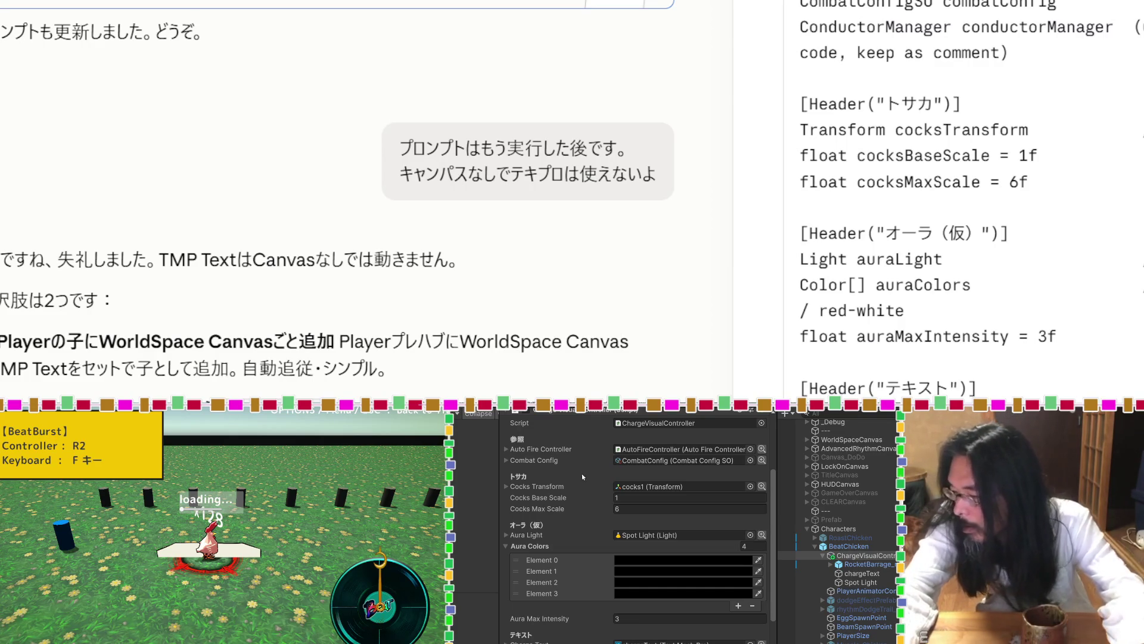
pyautogui.scroll(2, 662, 462)
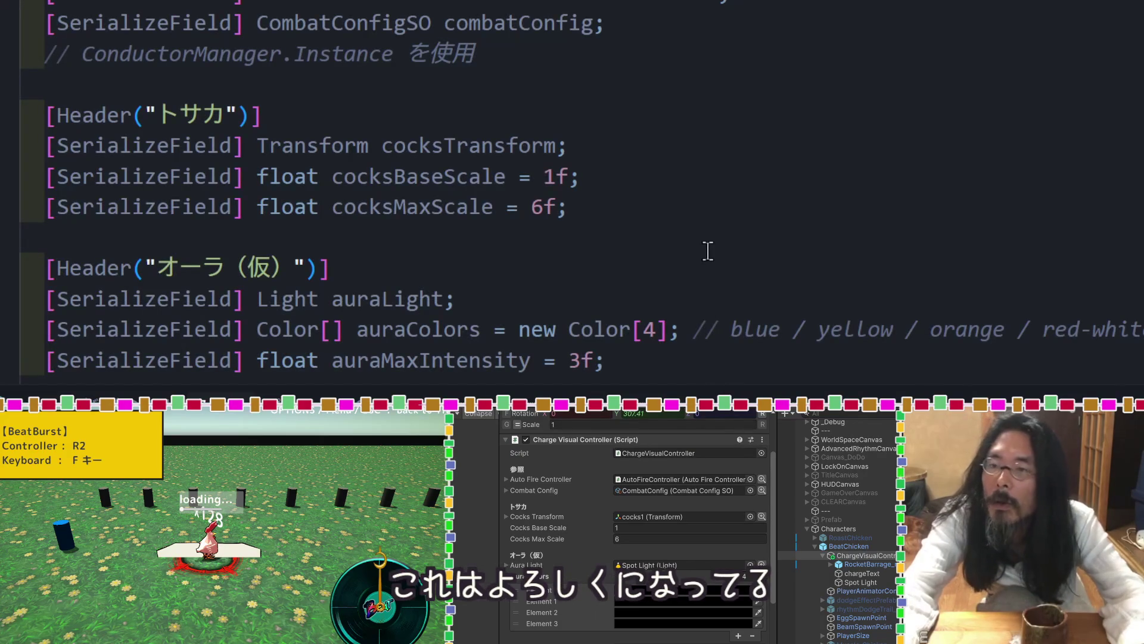
pyautogui.scroll(-7, 708, 251)
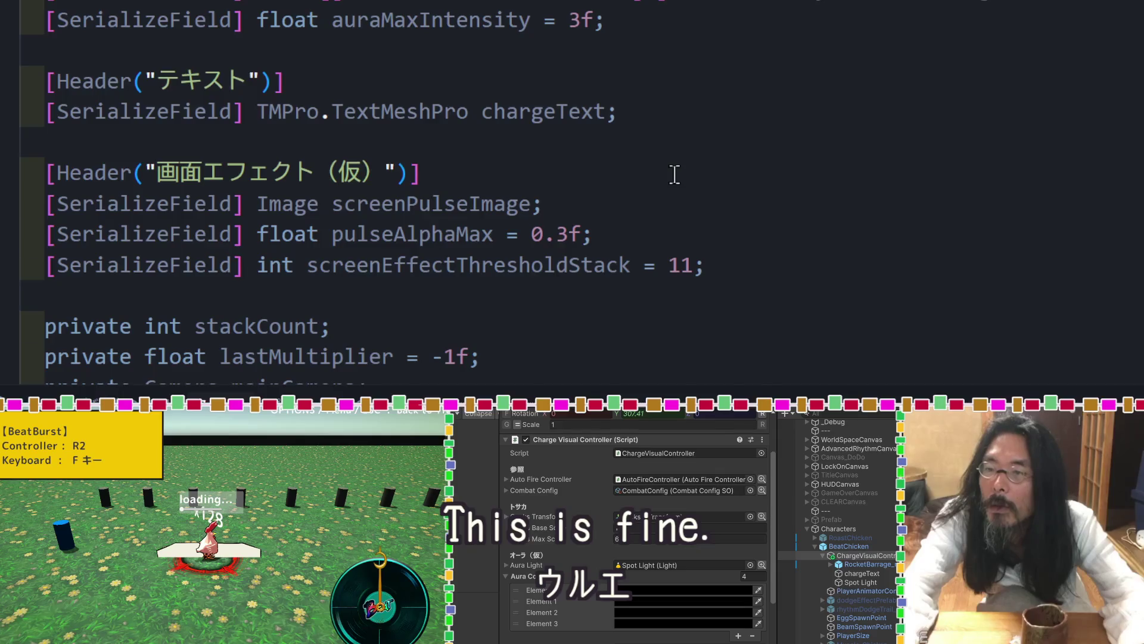
# Scroll through the ChargeVisualController.cs script in the code editor.
pyautogui.scroll(-15, 675, 172)
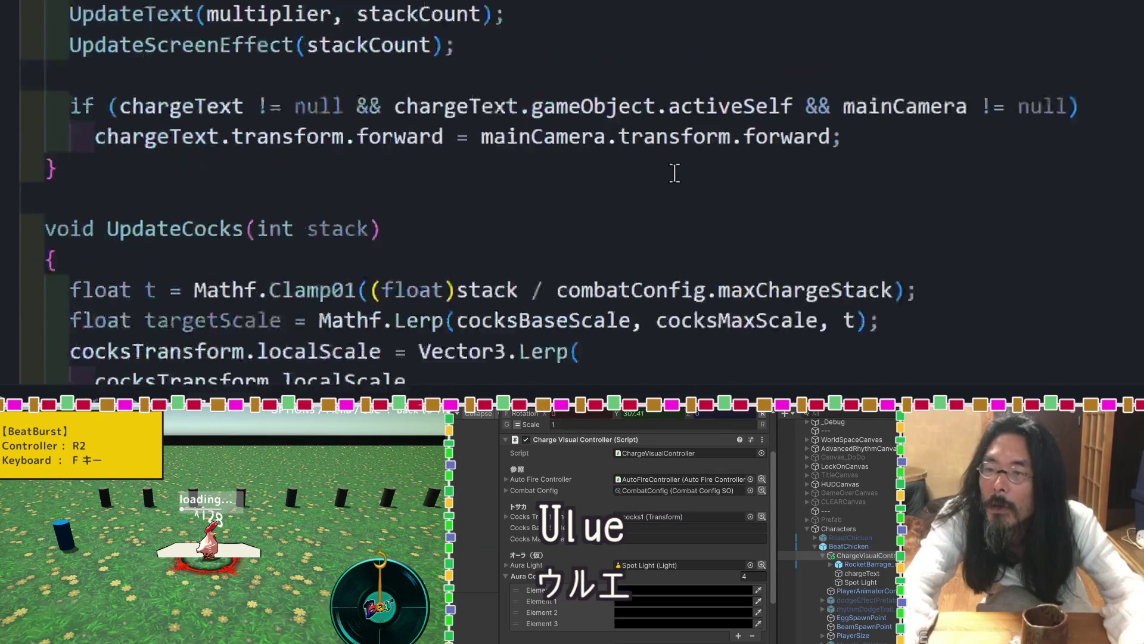
pyautogui.scroll(-12, 674, 173)
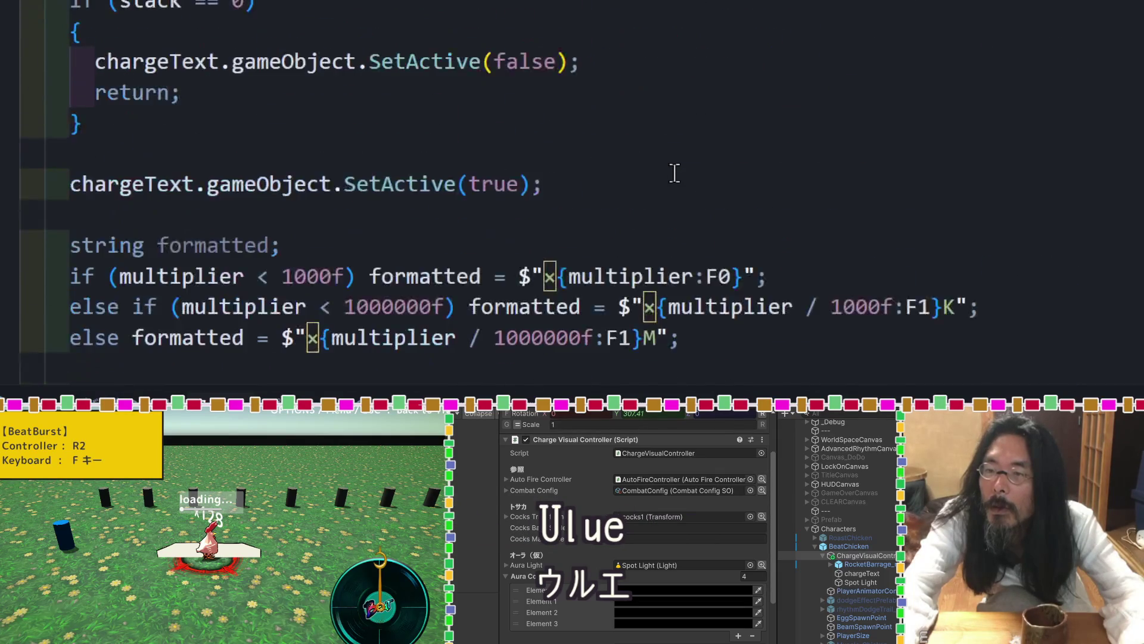
pyautogui.scroll(-7, 674, 172)
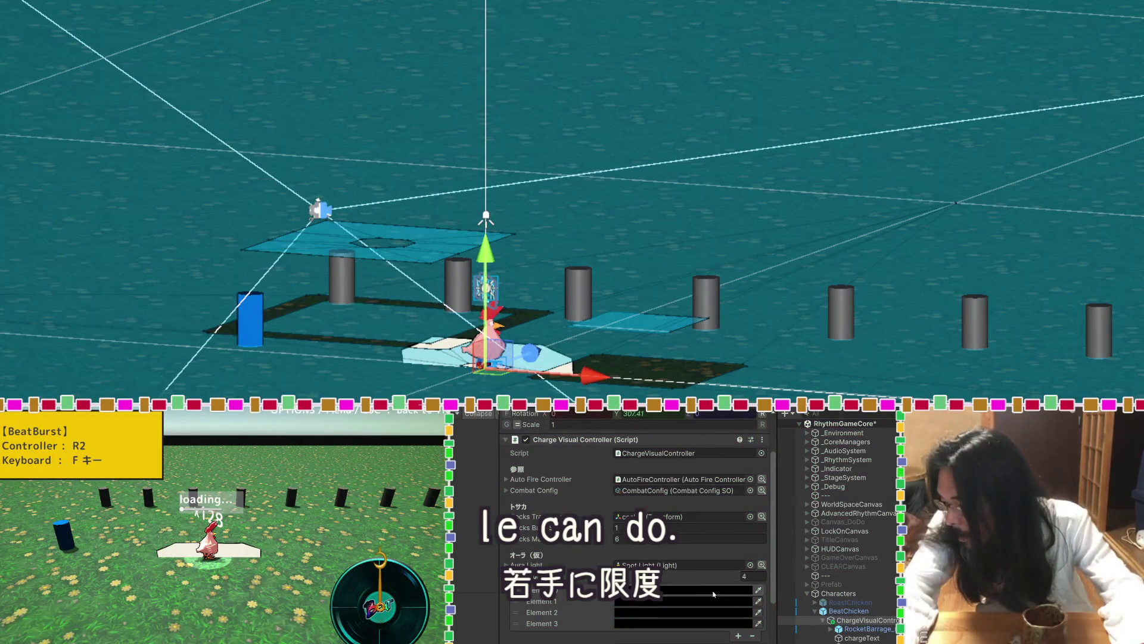
# Set aura colour Element 0 to yellow and start shifting Element 1 toward orange.
pyautogui.click(686, 590)
pyautogui.click(745, 509)
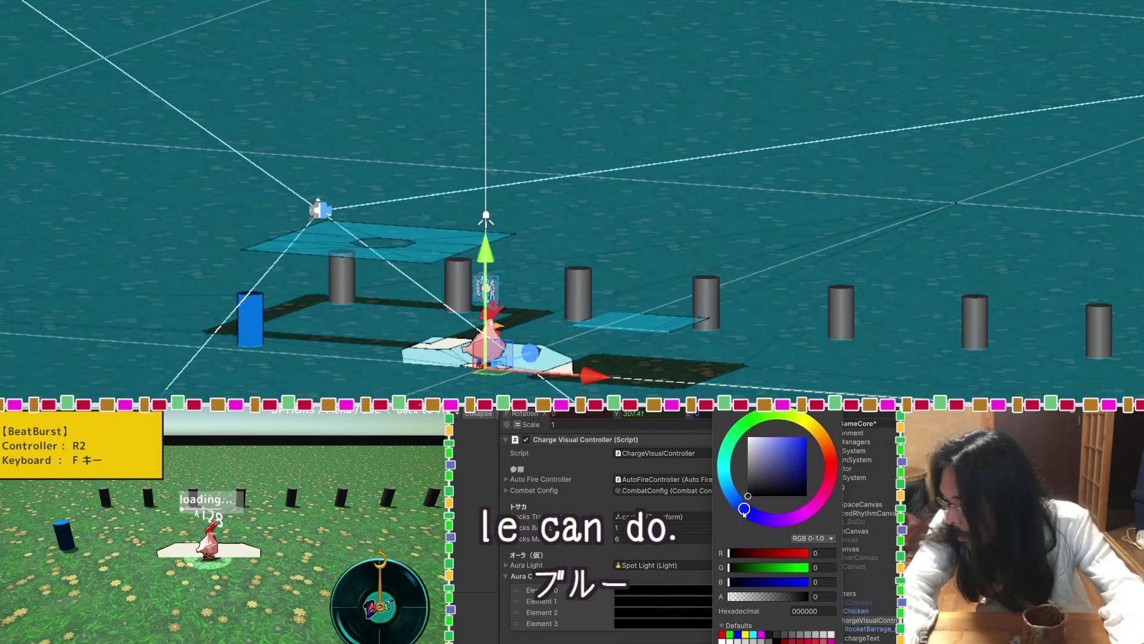
pyautogui.moveTo(769, 477)
pyautogui.mouseDown()
pyautogui.moveTo(802, 447)
pyautogui.moveTo(824, 458)
pyautogui.mouseUp()
pyautogui.moveTo(761, 507); pyautogui.dragTo(735, 497)
pyautogui.moveTo(810, 456); pyautogui.dragTo(811, 448)
pyautogui.click(704, 600)
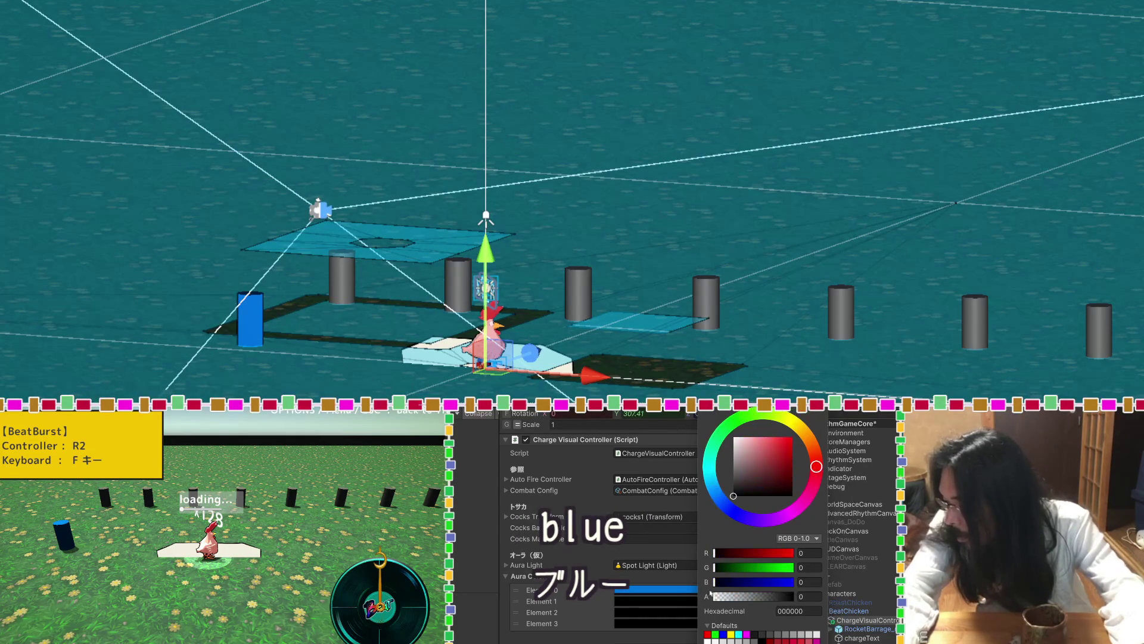
pyautogui.moveTo(811, 446)
pyautogui.mouseDown()
pyautogui.moveTo(807, 437)
pyautogui.moveTo(802, 450)
pyautogui.moveTo(799, 427)
pyautogui.moveTo(794, 435)
pyautogui.mouseUp()
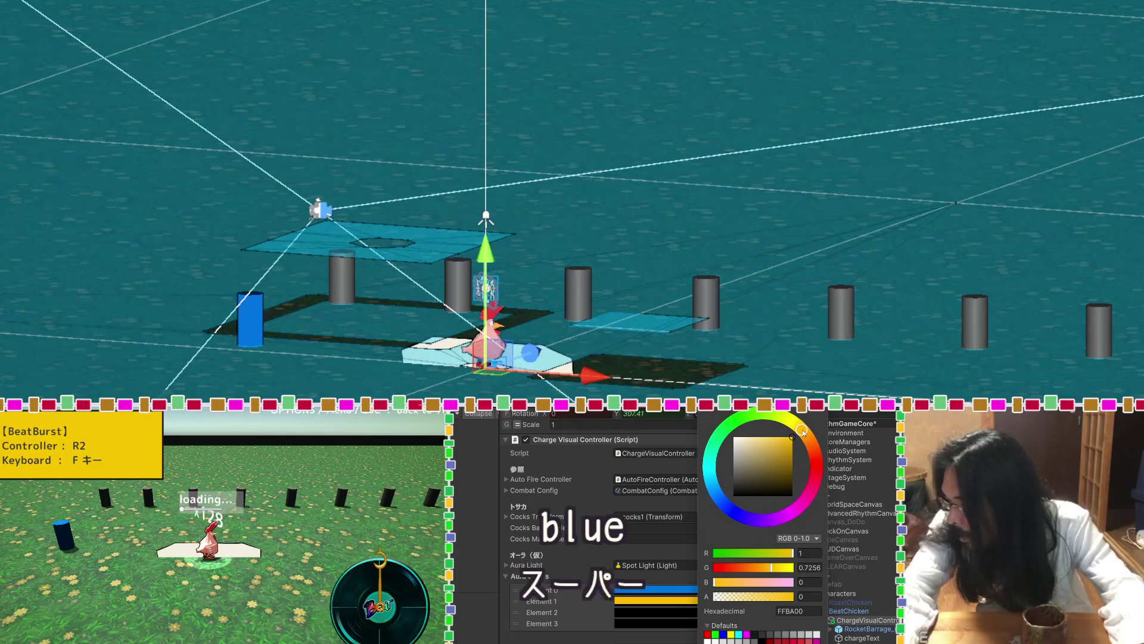
pyautogui.click(642, 590)
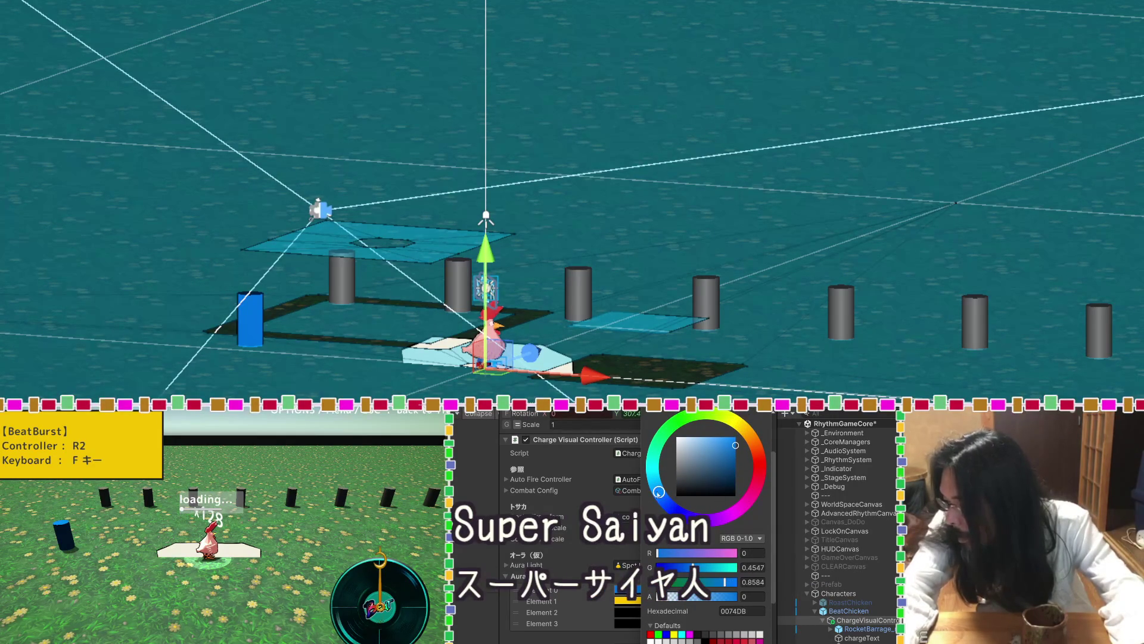
pyautogui.moveTo(741, 430); pyautogui.dragTo(749, 427)
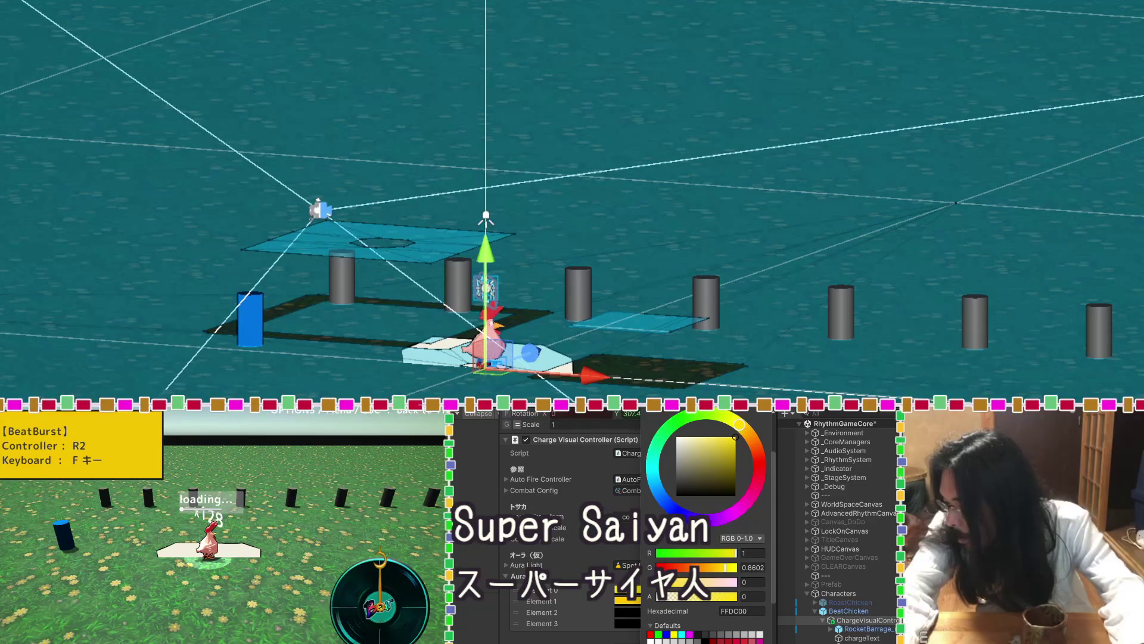
pyautogui.moveTo(737, 437); pyautogui.dragTo(752, 465)
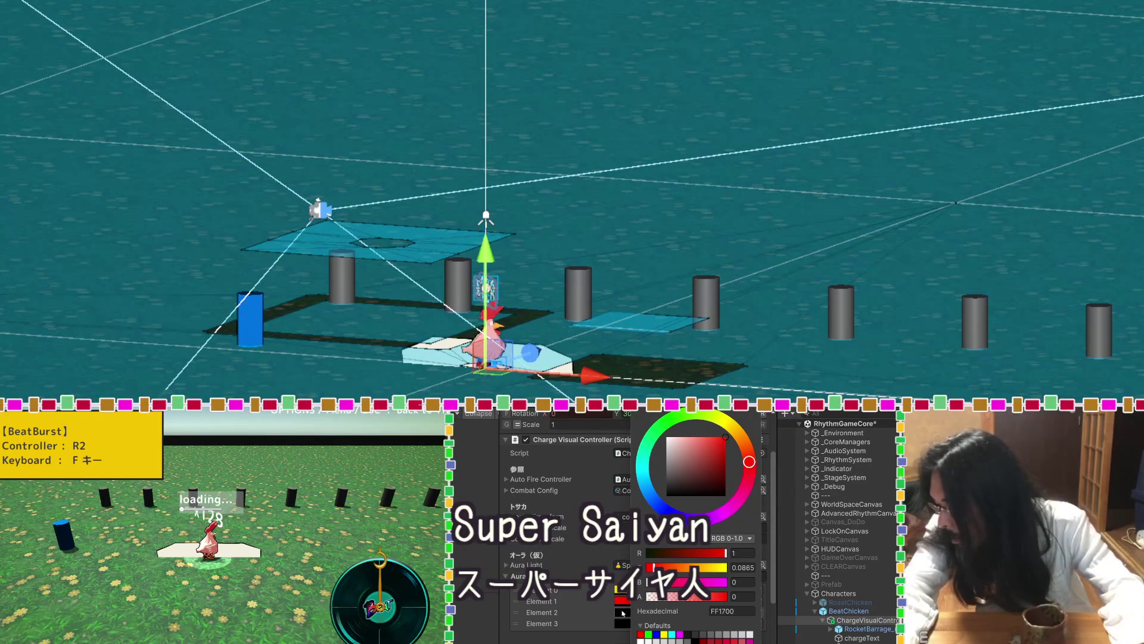
# Make Element 2 full blue, Element 3 magenta, and Element 1 red-orange.
pyautogui.click(710, 498)
pyautogui.moveTo(656, 512); pyautogui.dragTo(634, 493)
pyautogui.click(716, 444)
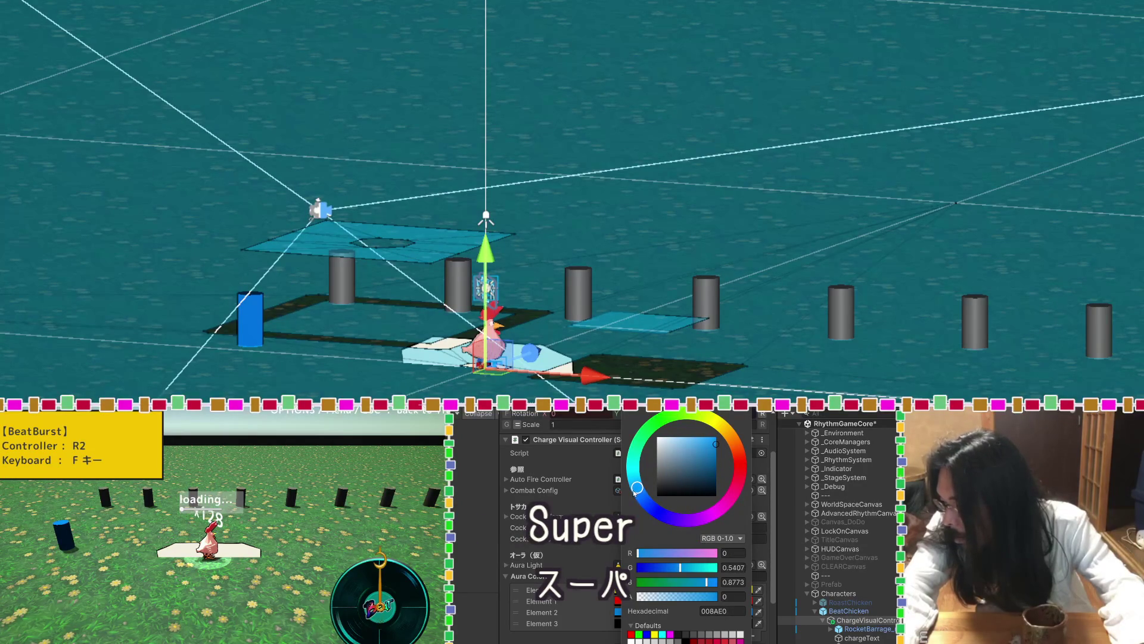
pyautogui.moveTo(709, 465); pyautogui.dragTo(711, 437)
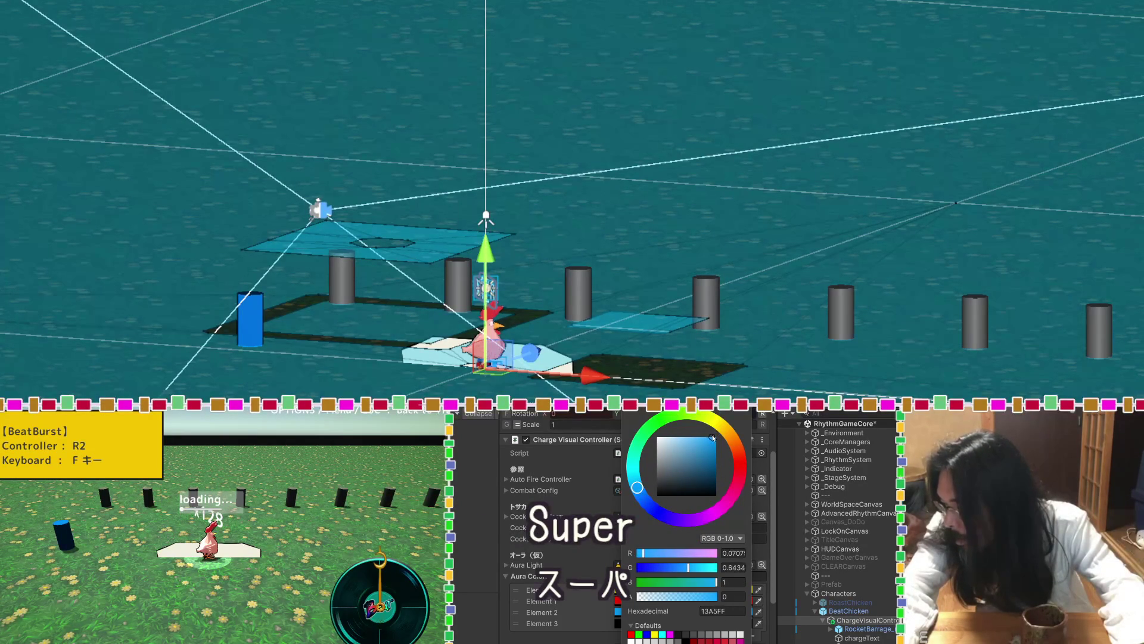
pyautogui.click(610, 623)
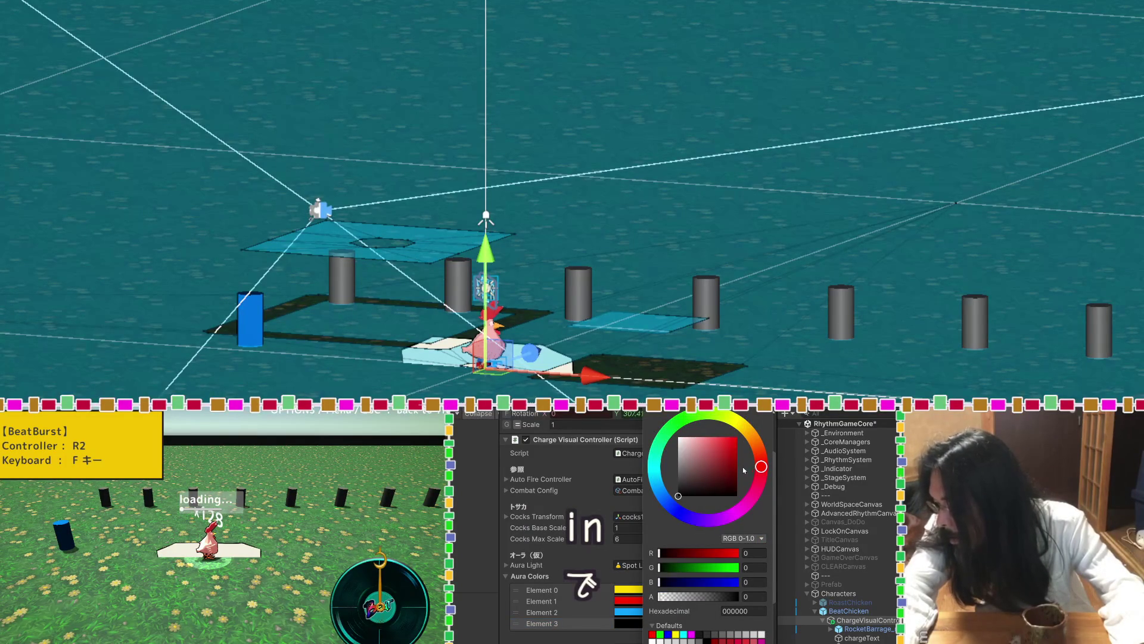
pyautogui.moveTo(755, 493); pyautogui.dragTo(749, 503)
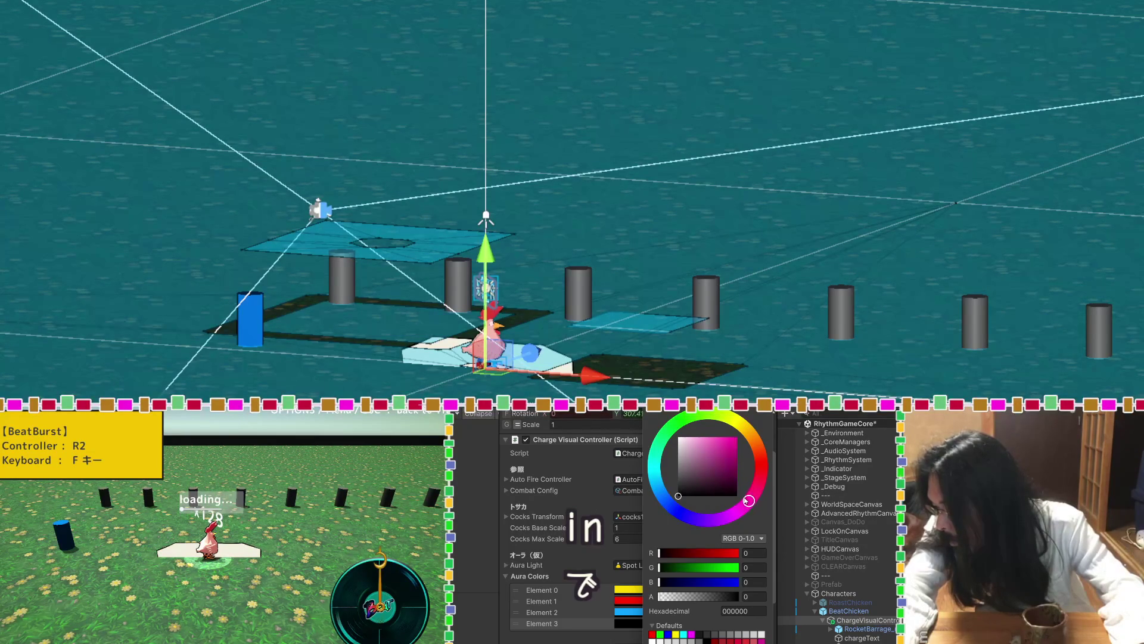
pyautogui.moveTo(737, 476); pyautogui.dragTo(733, 446)
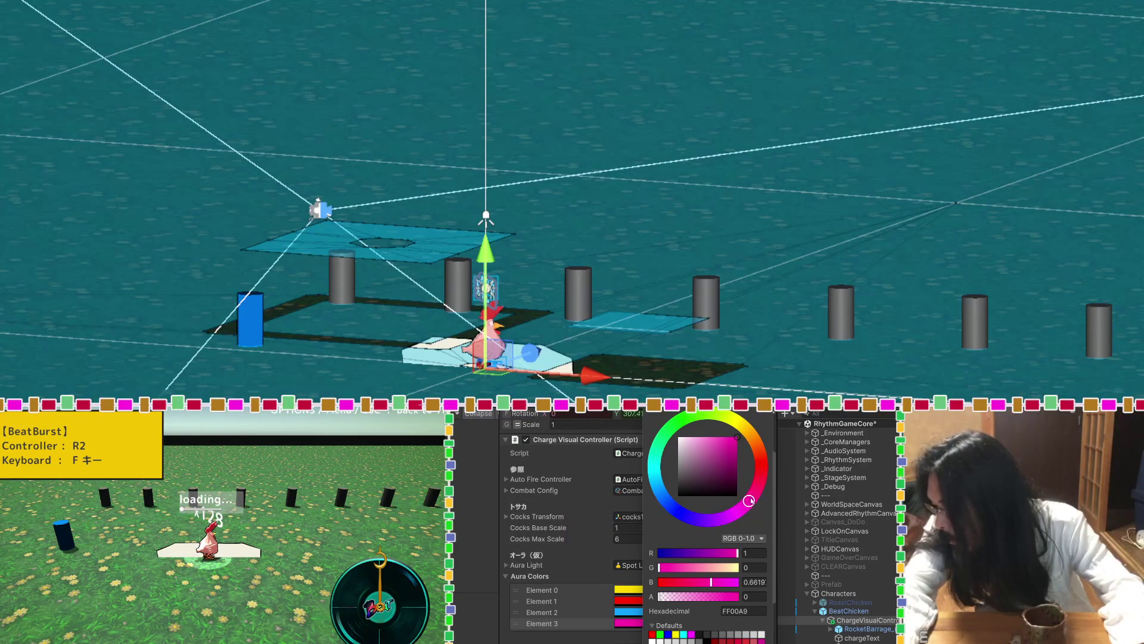
pyautogui.moveTo(728, 442); pyautogui.dragTo(731, 440)
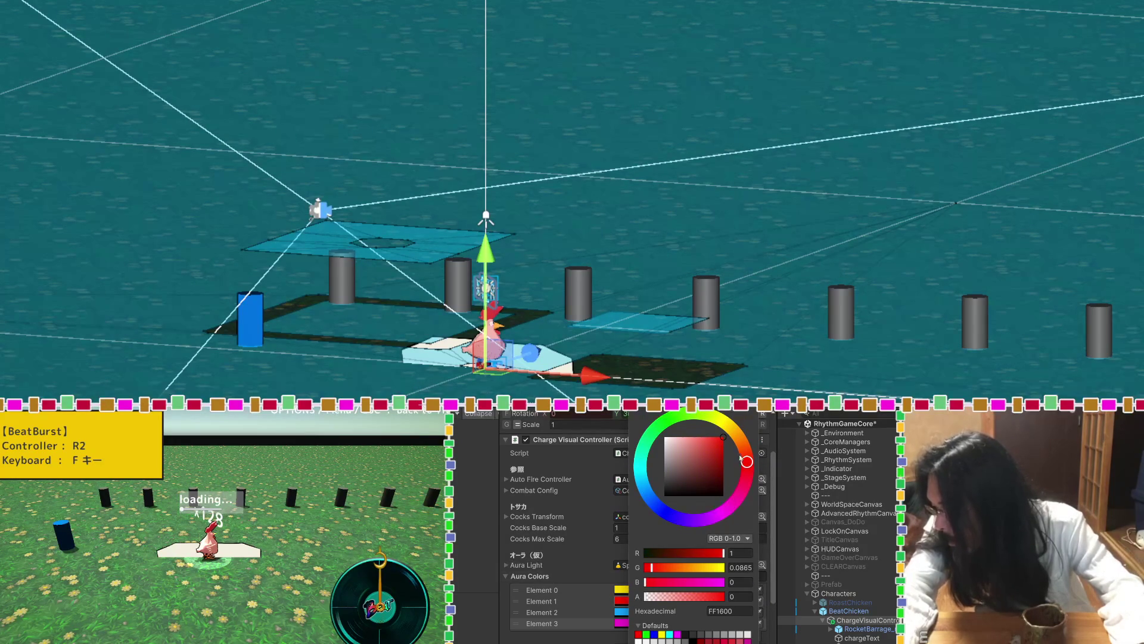
pyautogui.click(746, 451)
pyautogui.click(623, 601)
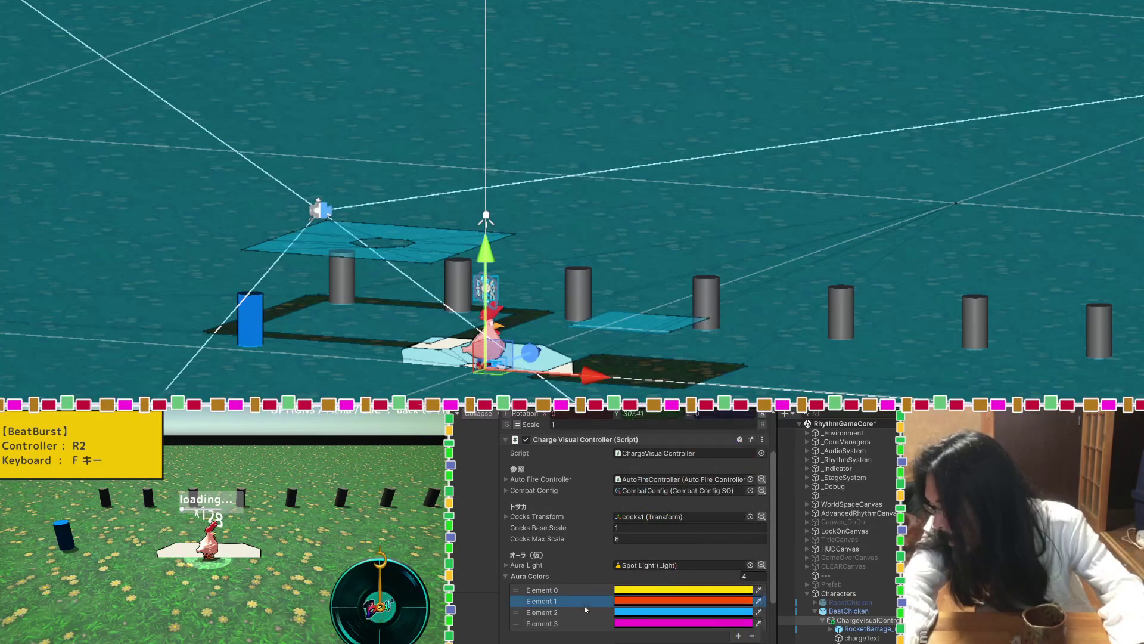
# Deepen aura colour Element 1 to a purer, slightly darker red.
pyautogui.click(623, 601)
pyautogui.moveTo(750, 451); pyautogui.dragTo(753, 464)
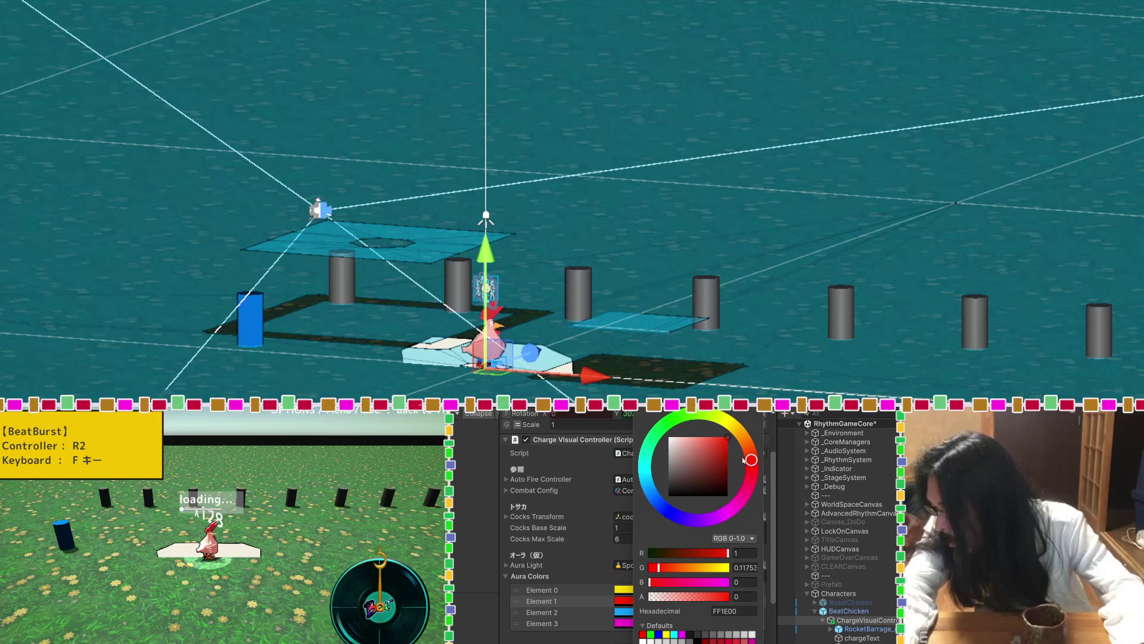
pyautogui.click(749, 461)
pyautogui.click(728, 446)
pyautogui.click(1055, 265)
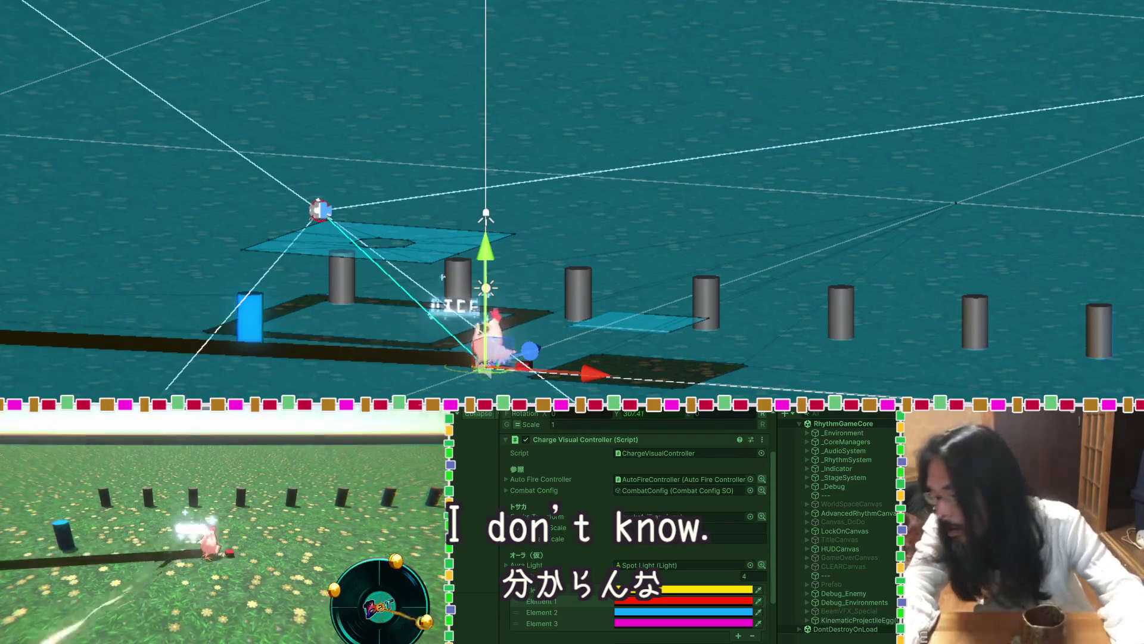
# Raise Aura Max Intensity by dragging, briefly checking the Spot Light and chargeText objects.
pyautogui.scroll(-3, 574, 504)
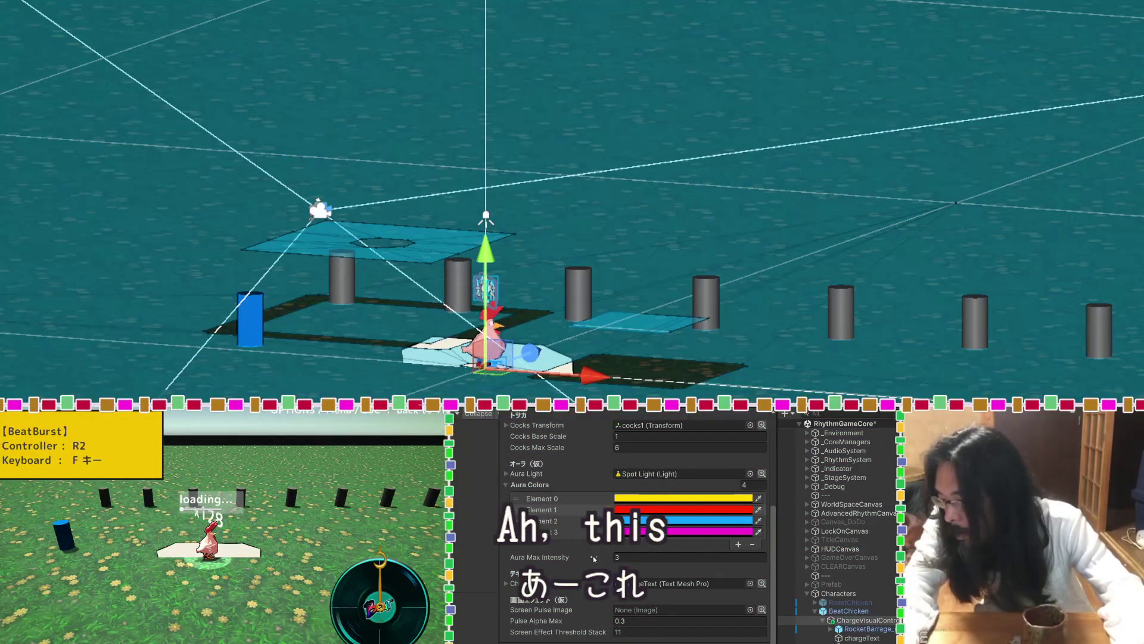
pyautogui.moveTo(594, 559); pyautogui.dragTo(684, 560)
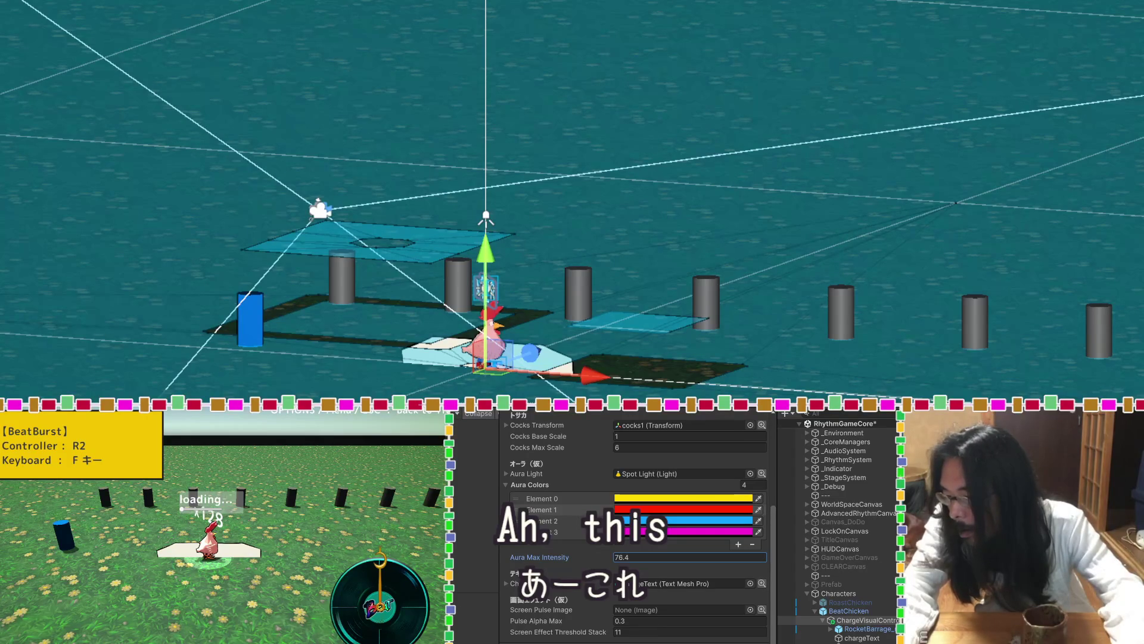
pyautogui.click(309, 528)
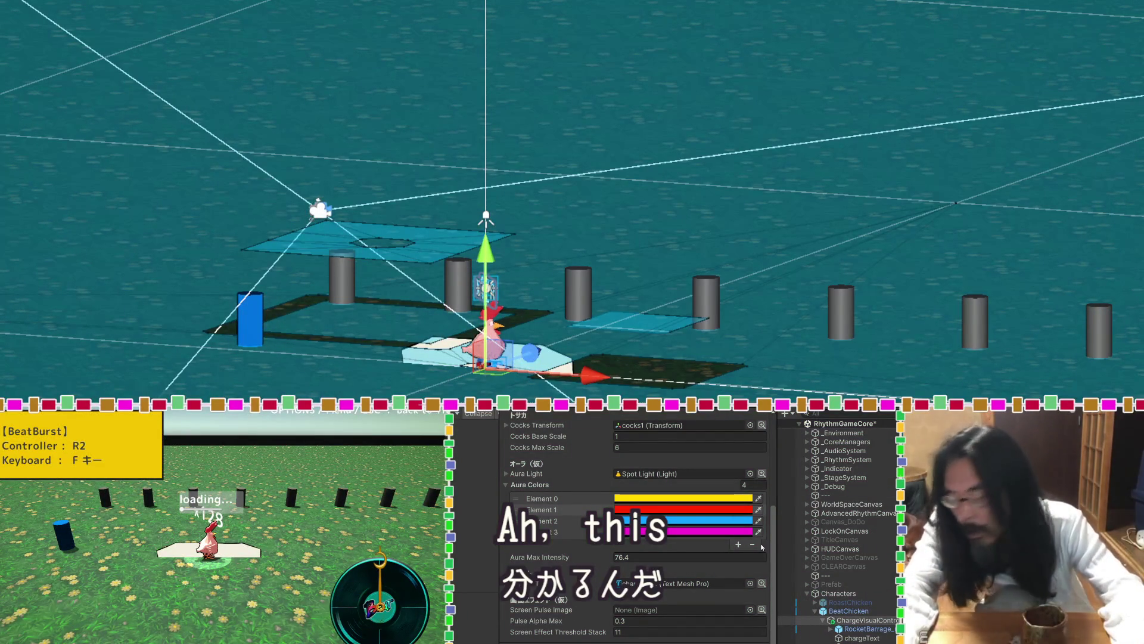
pyautogui.click(852, 642)
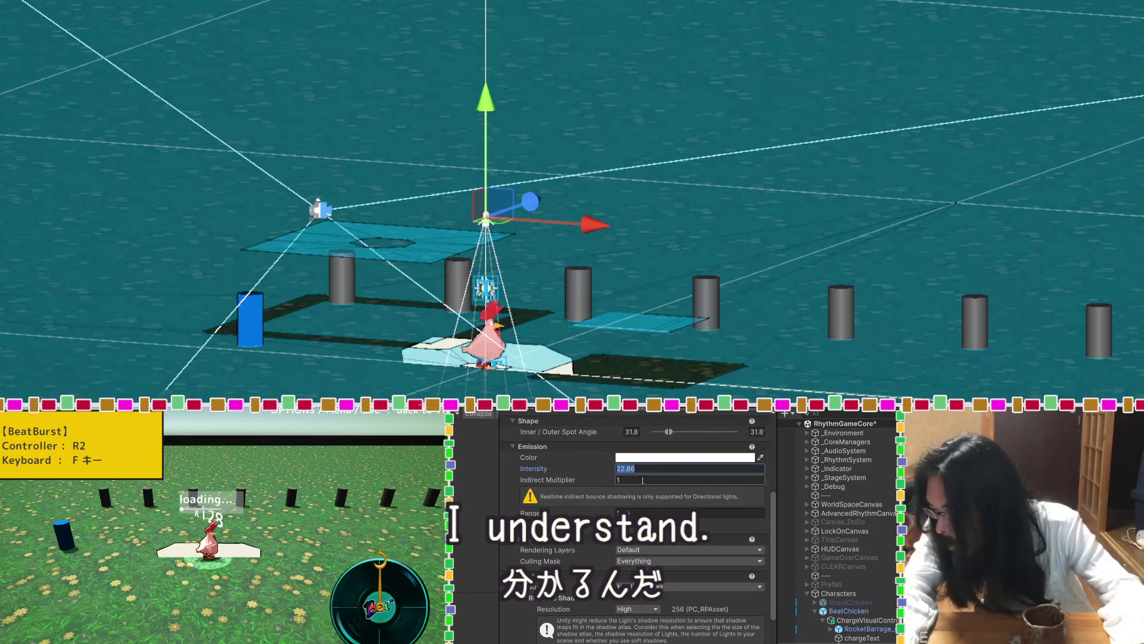
pyautogui.click(858, 638)
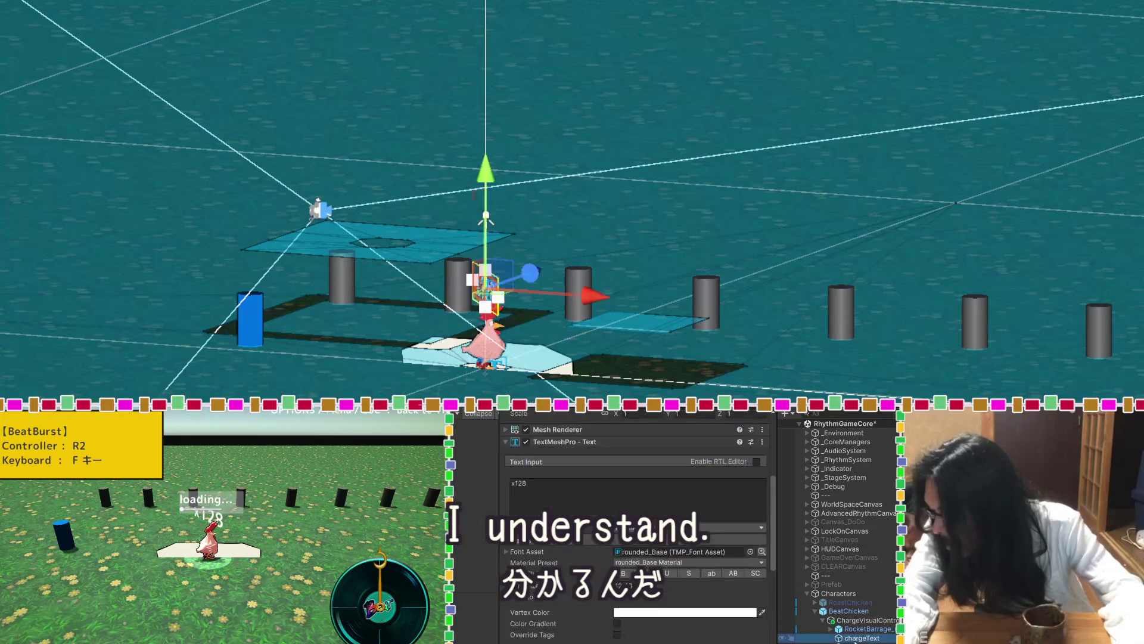
pyautogui.click(836, 621)
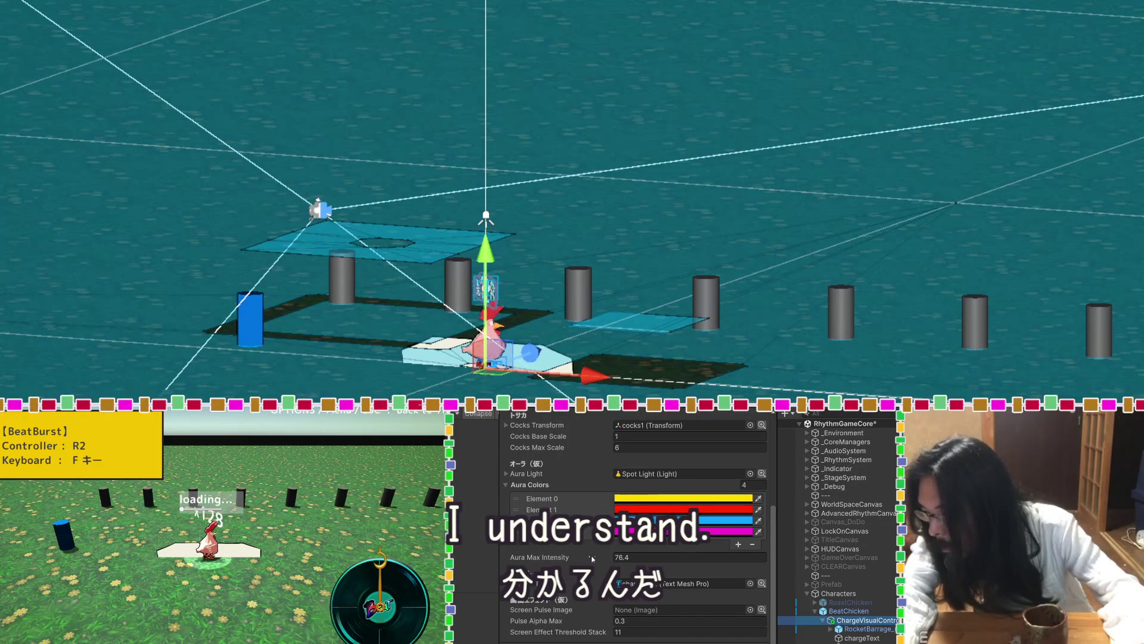
# Set Aura Max Intensity to exactly 100.
pyautogui.scroll(5, 592, 559)
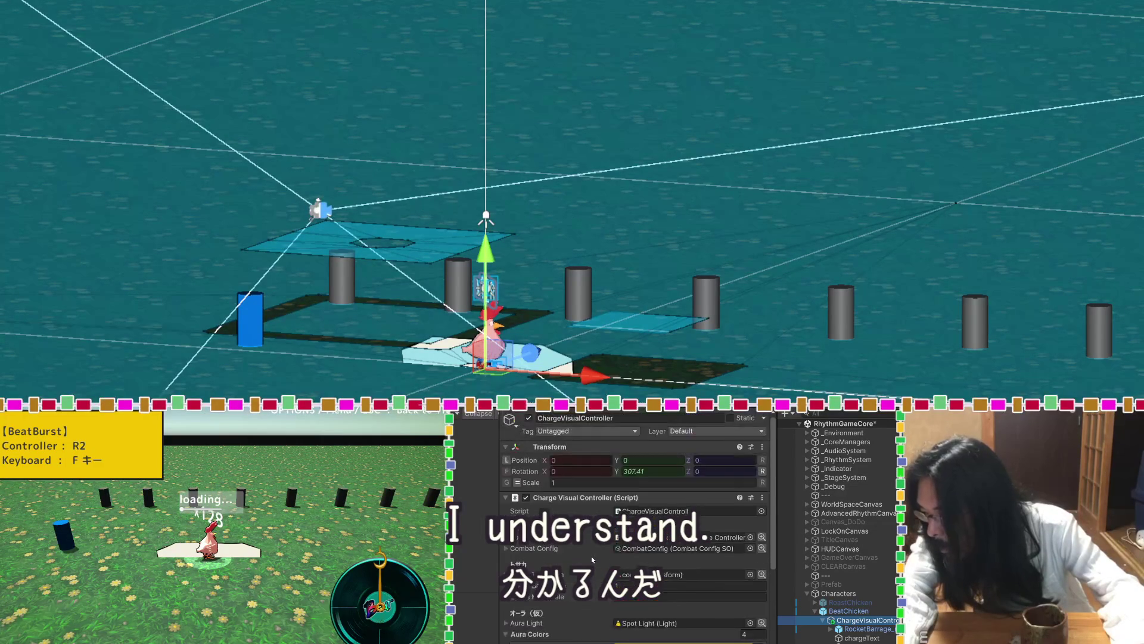
pyautogui.scroll(-5, 592, 559)
pyautogui.moveTo(592, 558); pyautogui.dragTo(597, 558)
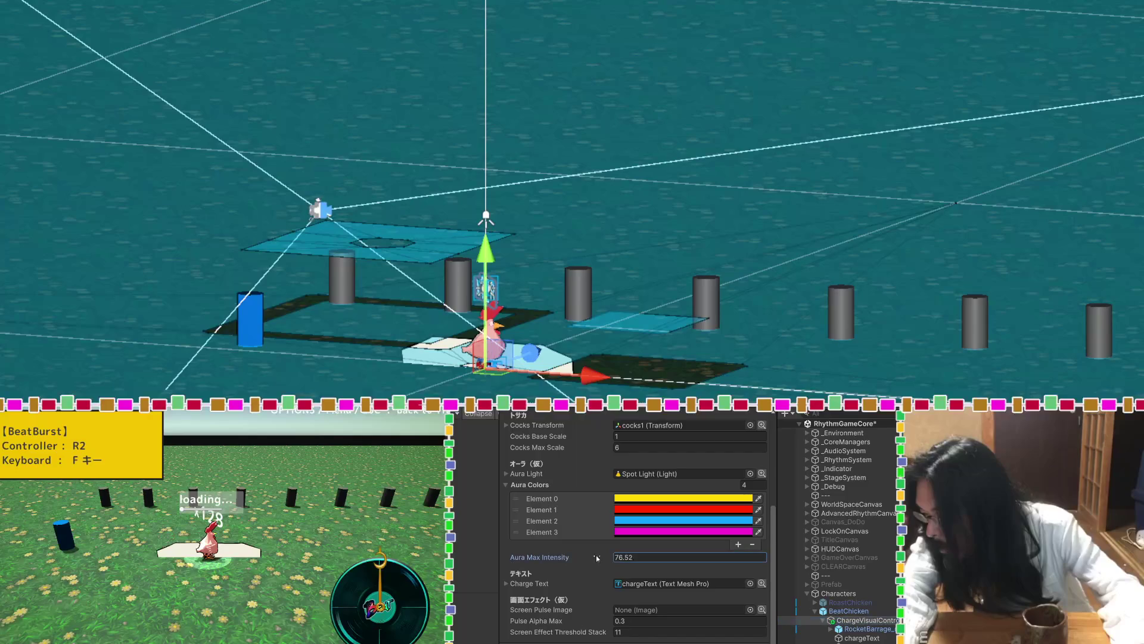
pyautogui.click(648, 557)
pyautogui.write('100')
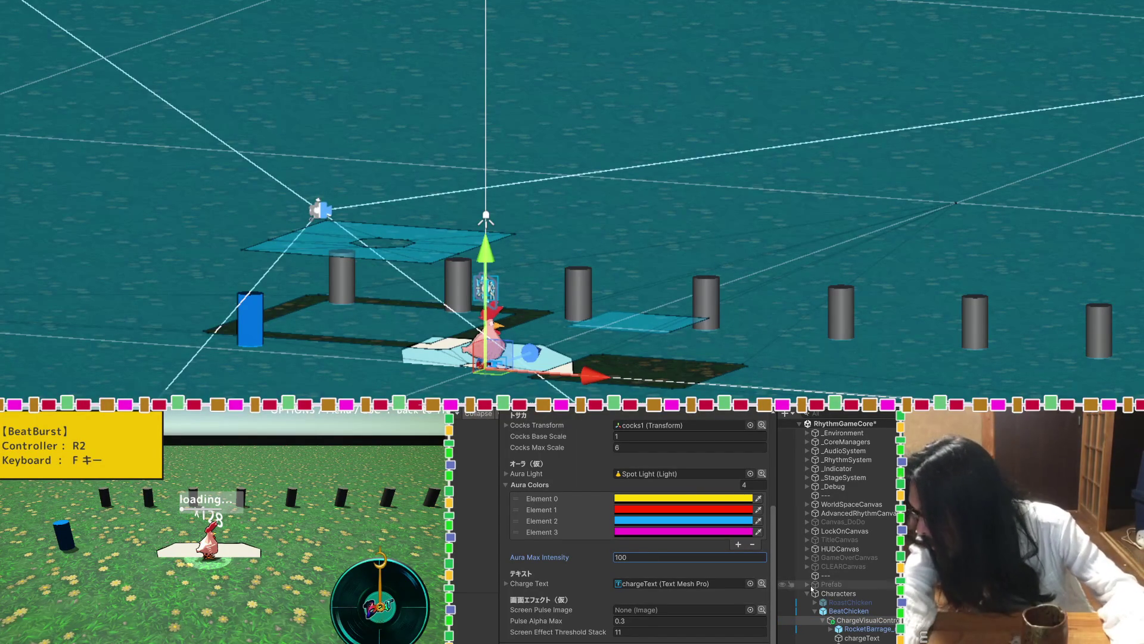
pyautogui.click(862, 630)
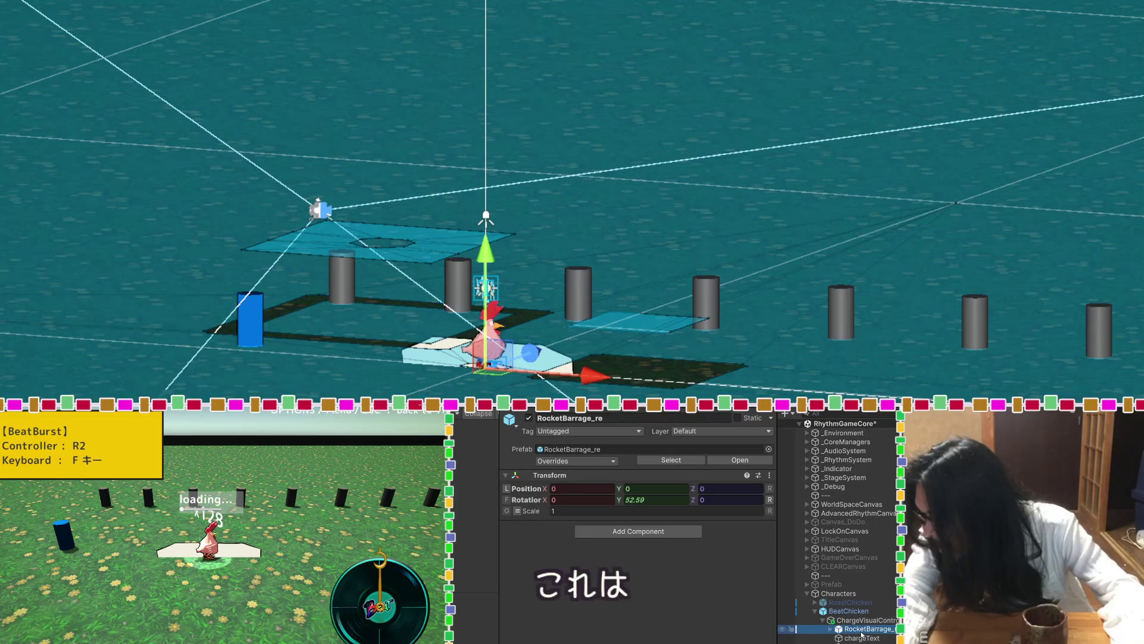
# Deactivate RocketBarrage_re, give the Spot Light a 43 outer angle and intensity 74, then play.
pyautogui.click(529, 418)
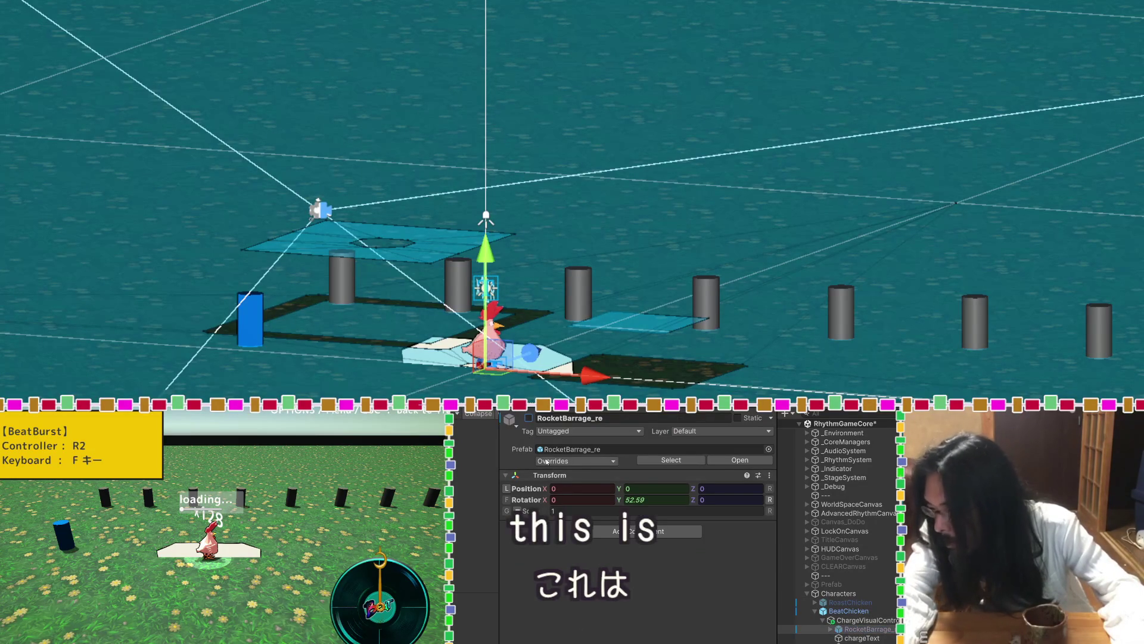
pyautogui.click(828, 619)
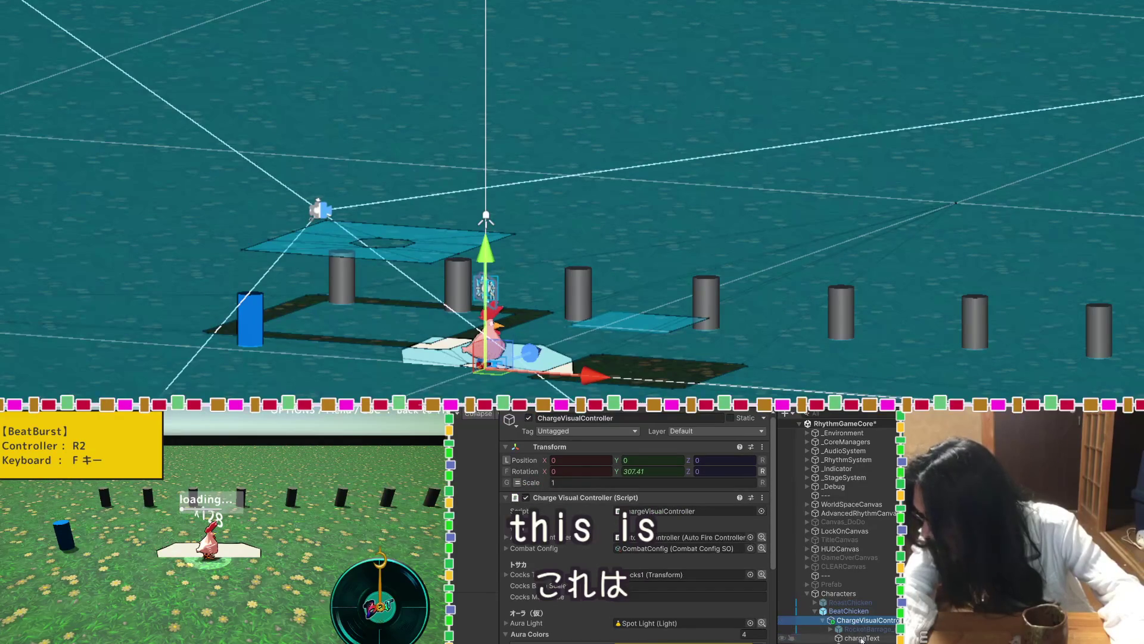
pyautogui.click(839, 641)
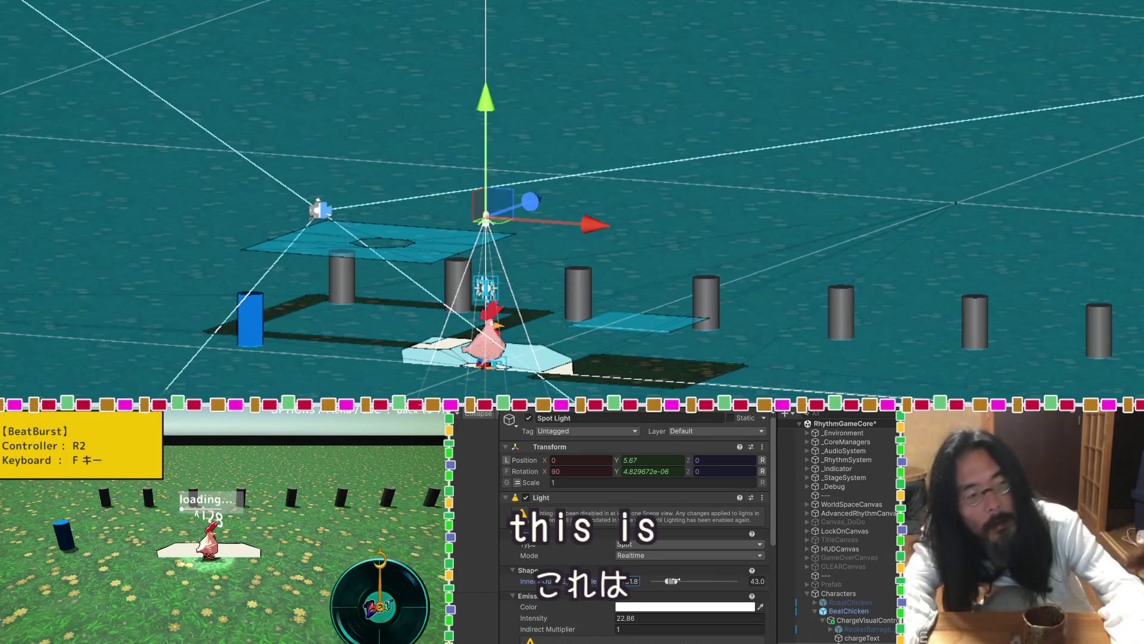
pyautogui.moveTo(670, 581); pyautogui.dragTo(681, 584)
pyautogui.scroll(-2, 586, 601)
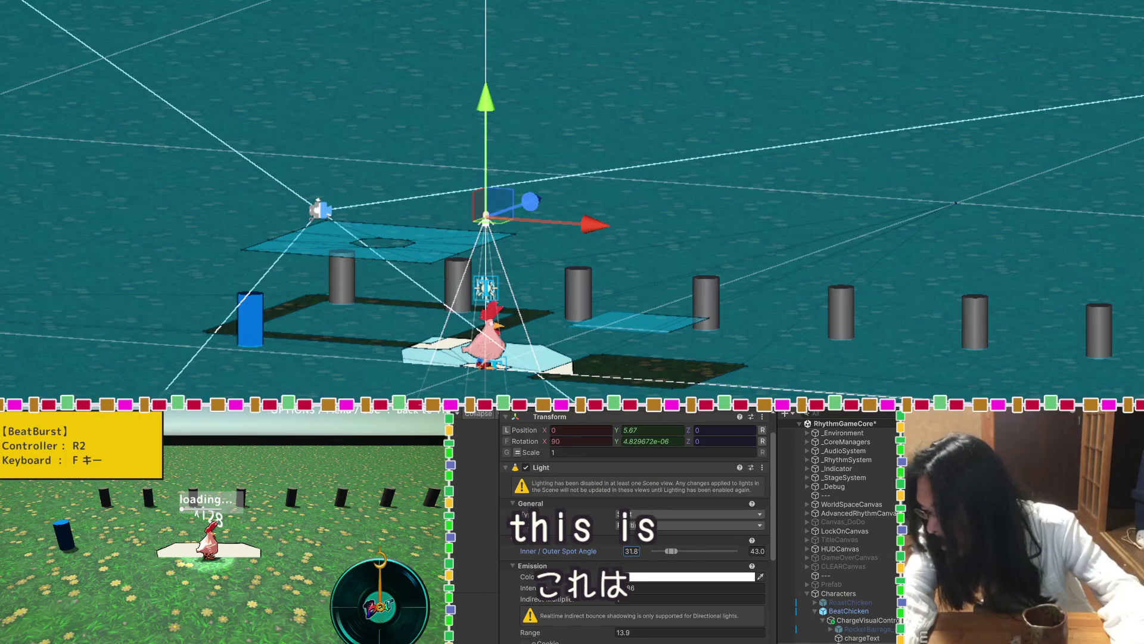
pyautogui.press('BackSpace')
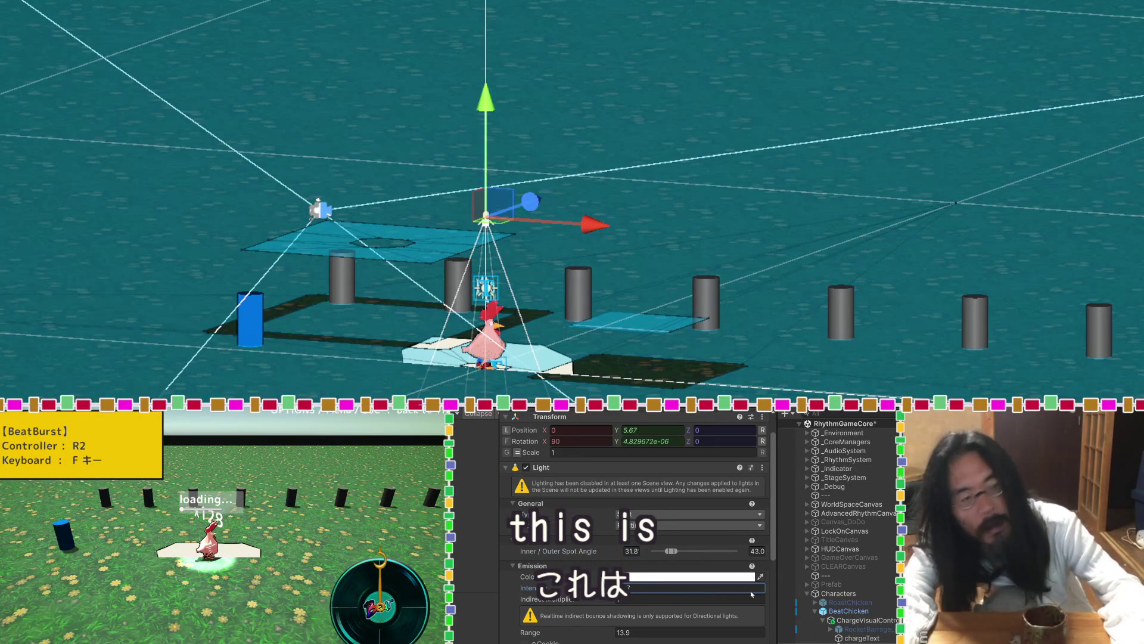
pyautogui.write('4')
pyautogui.scroll(-4, 581, 611)
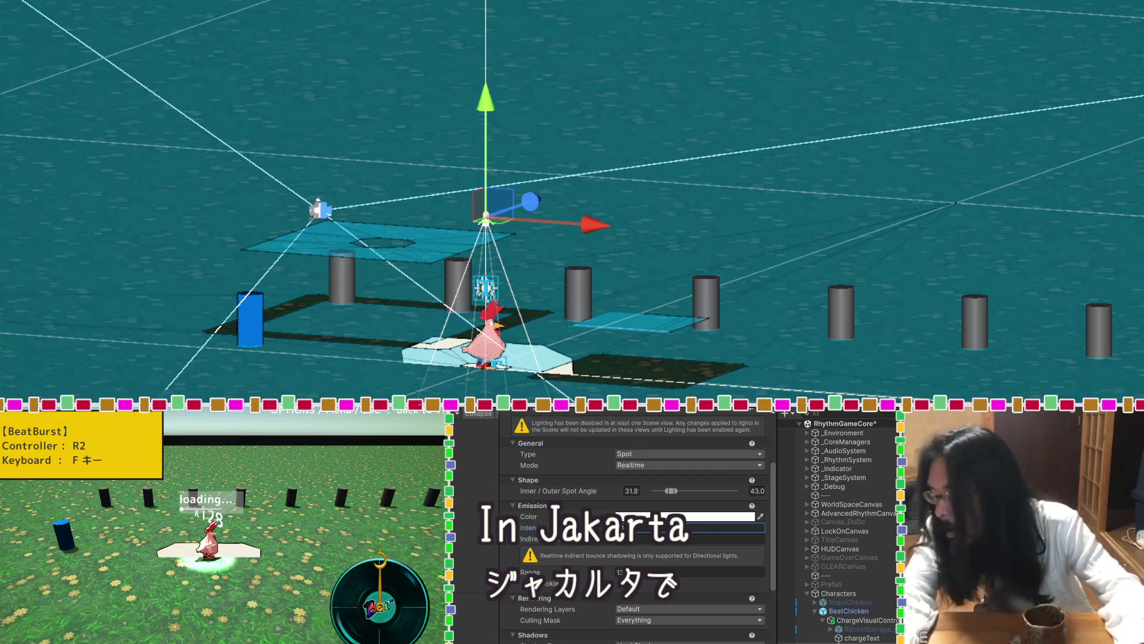
pyautogui.hotkey('ctrl', 'p')
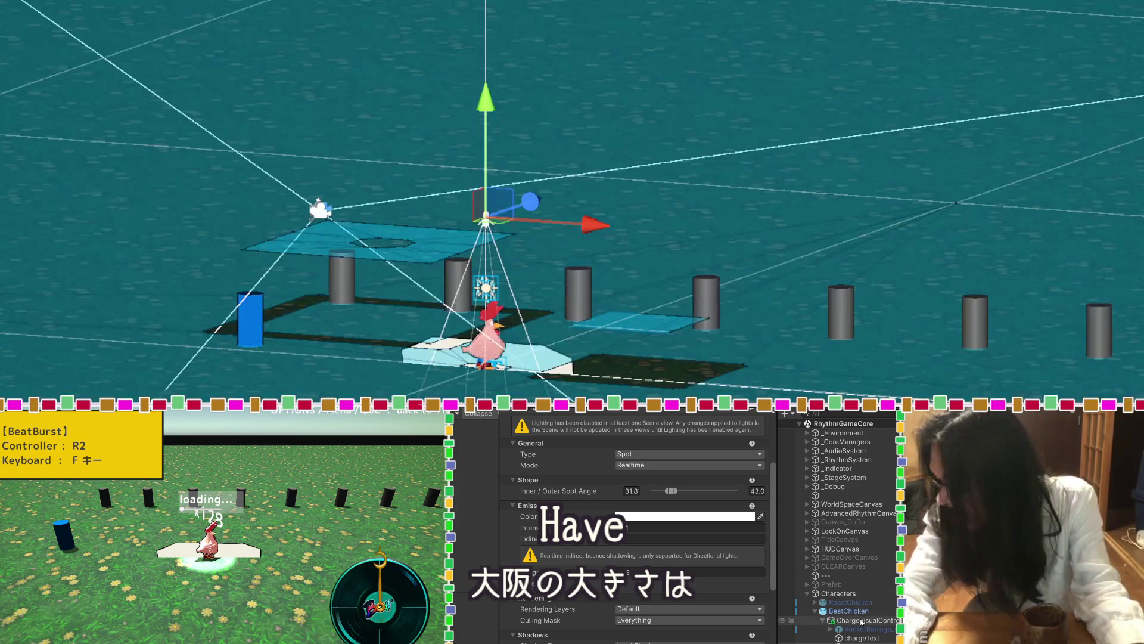
# Select ChargeVisualController and scroll Claude's chat to the reply recommending 3D TextMeshPro.
pyautogui.click(861, 621)
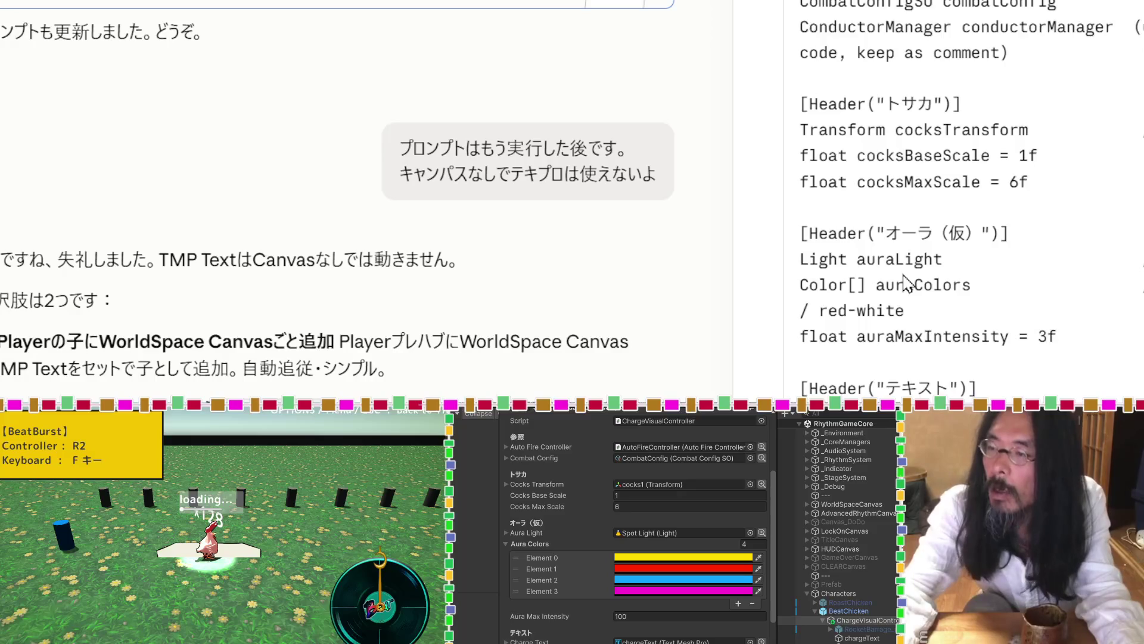
pyautogui.scroll(-10, 892, 296)
pyautogui.scroll(-15, 399, 308)
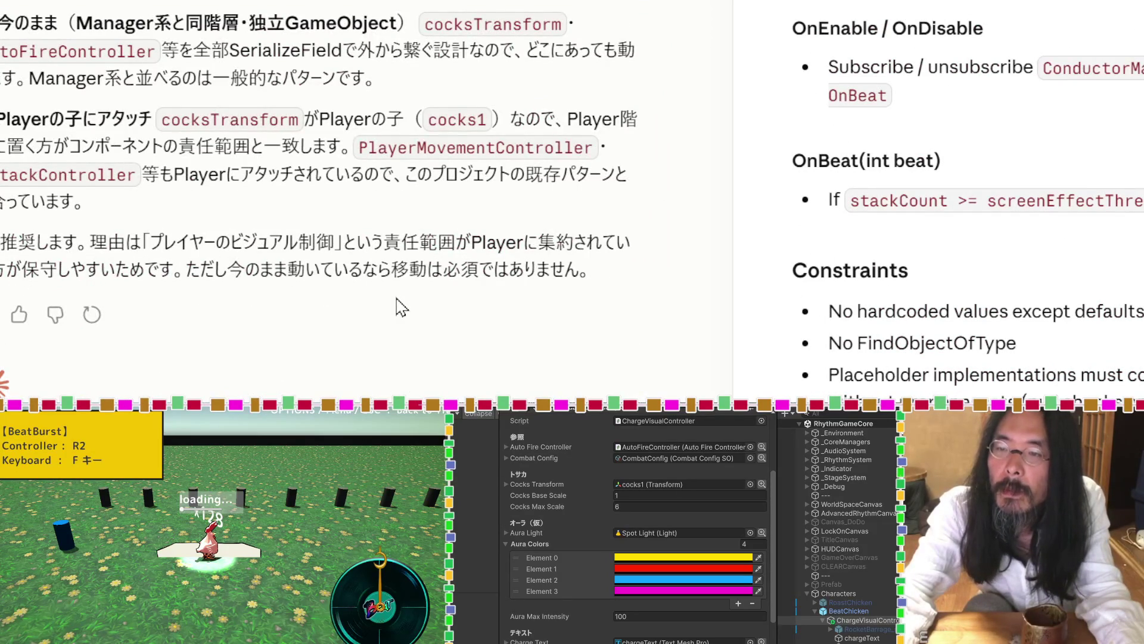
# Find Claude's task summary, highlight the Task 7 overkill item fever line, then switch to VS Code.
pyautogui.scroll(-20, 401, 307)
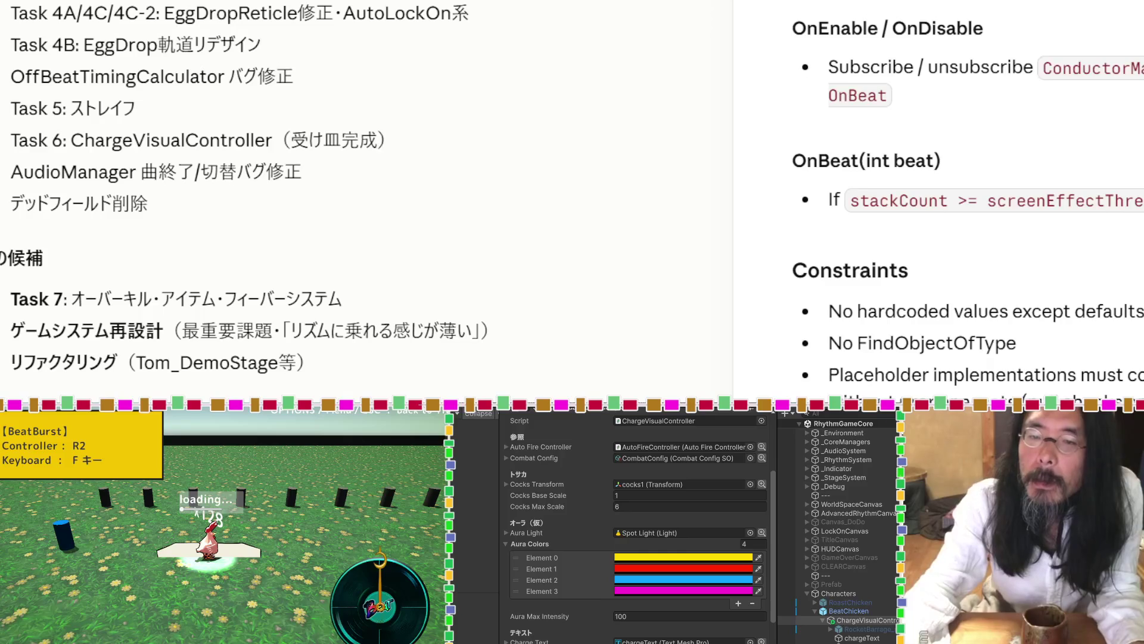
pyautogui.moveTo(370, 302); pyautogui.dragTo(13, 304)
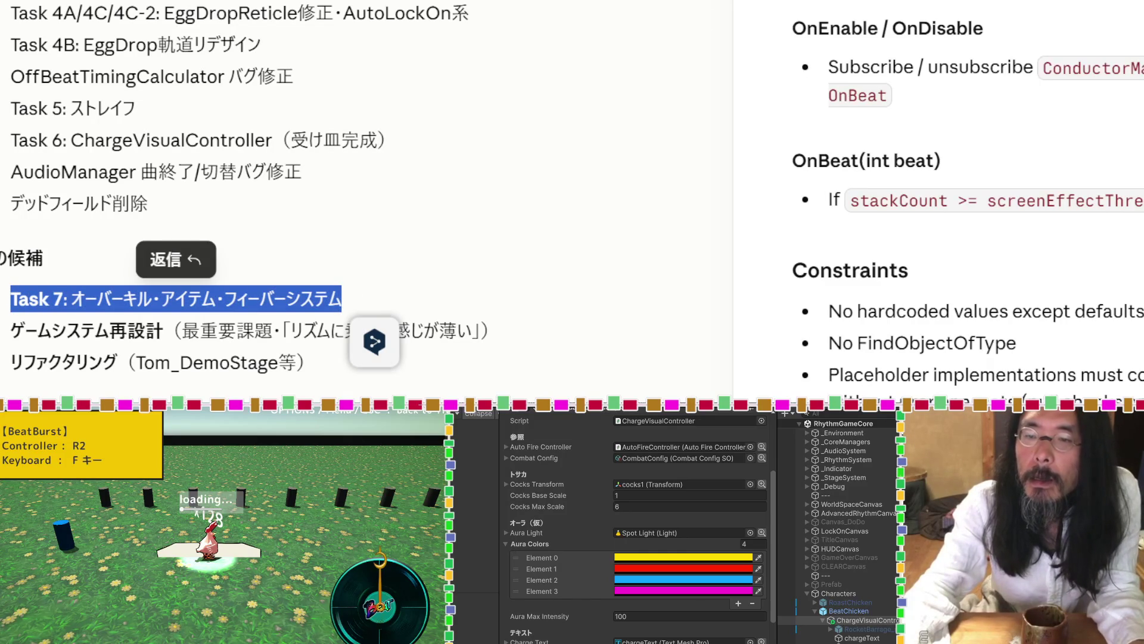
pyautogui.click(13, 304)
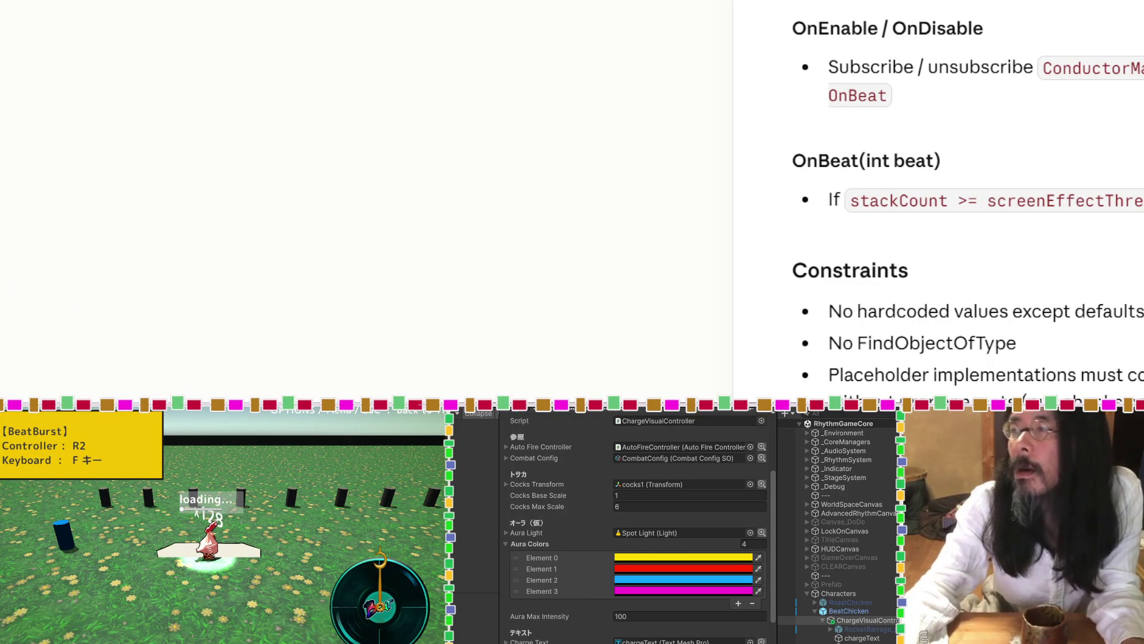
pyautogui.hotkey('alt', 'Tab')
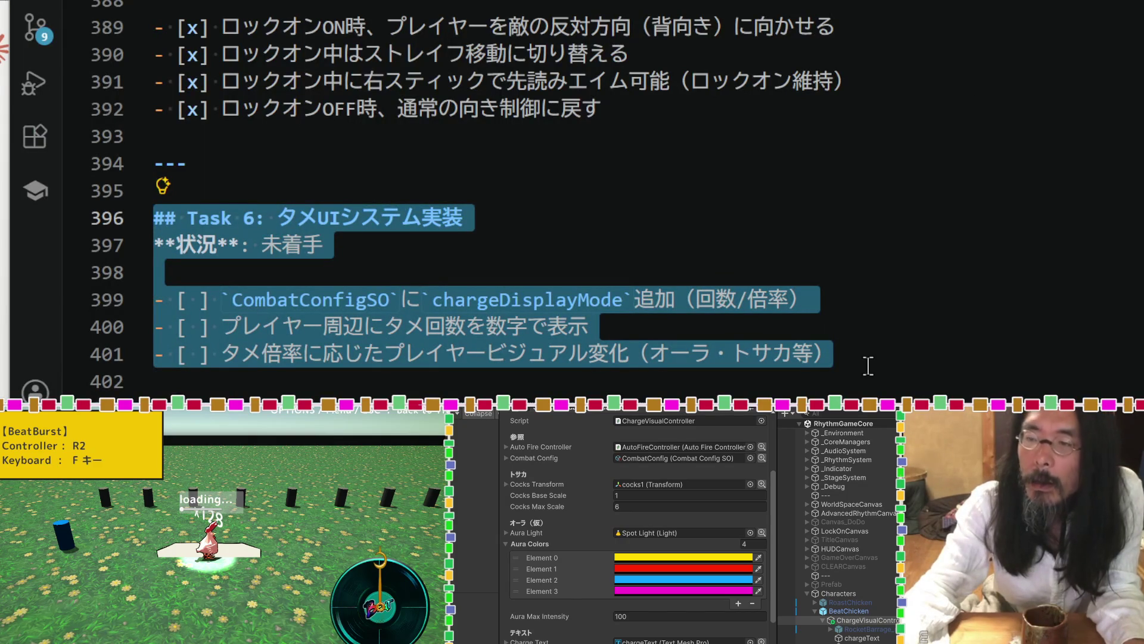
# Deselect the checked-off Task 6 lines, scroll down to Task 7, and return to the Claude chat.
pyautogui.click(868, 364)
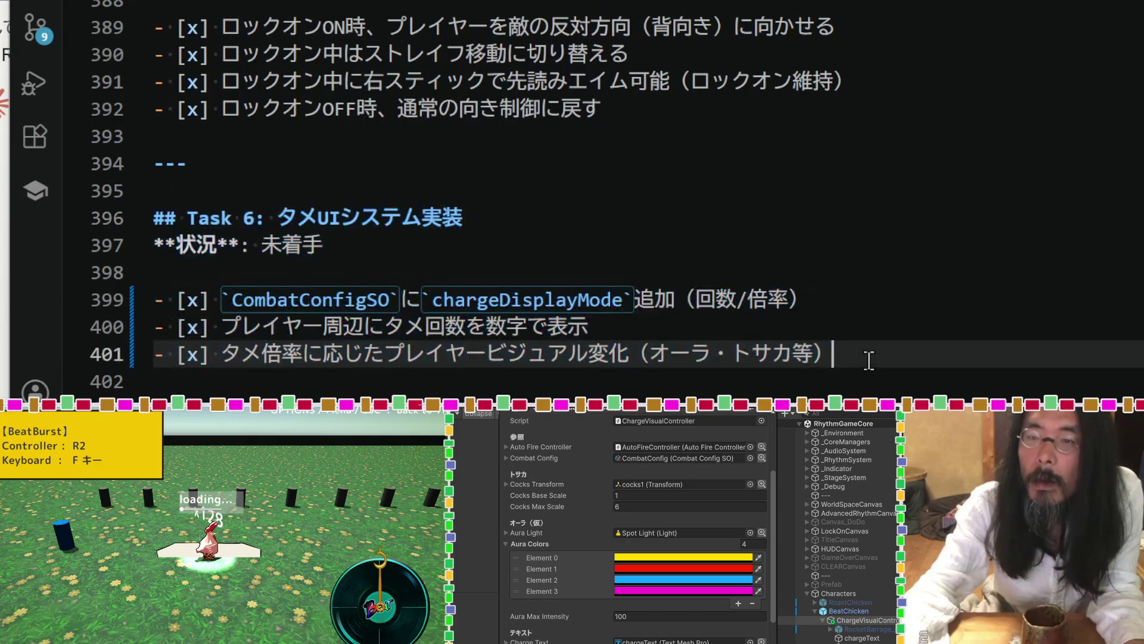
pyautogui.scroll(-2, 868, 361)
pyautogui.scroll(-4, 868, 360)
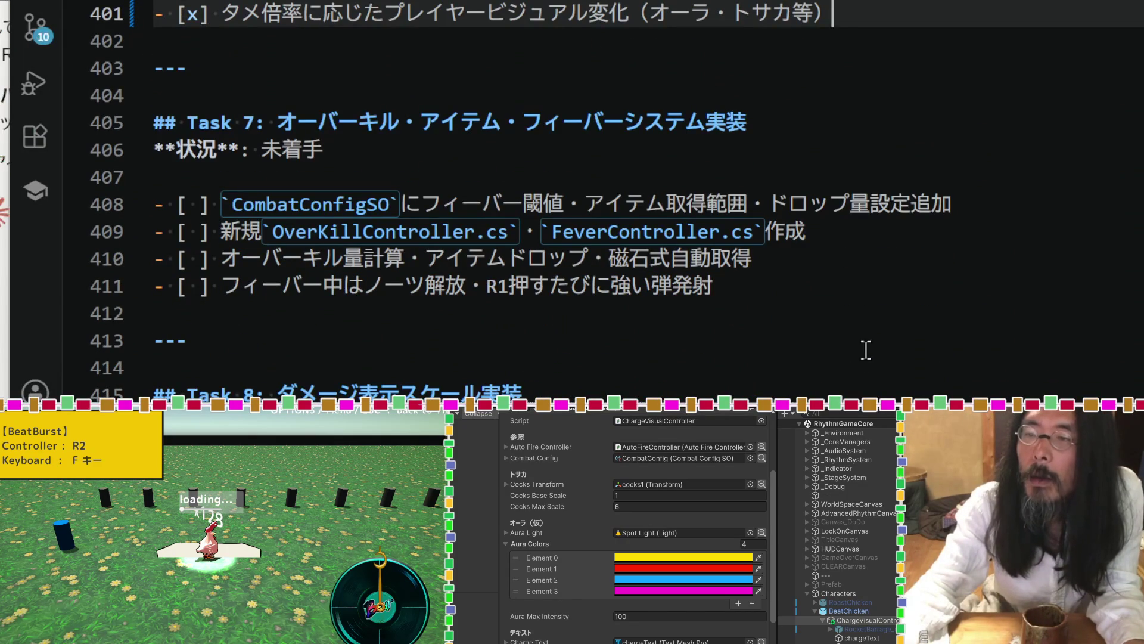
pyautogui.hotkey('alt', 'Tab')
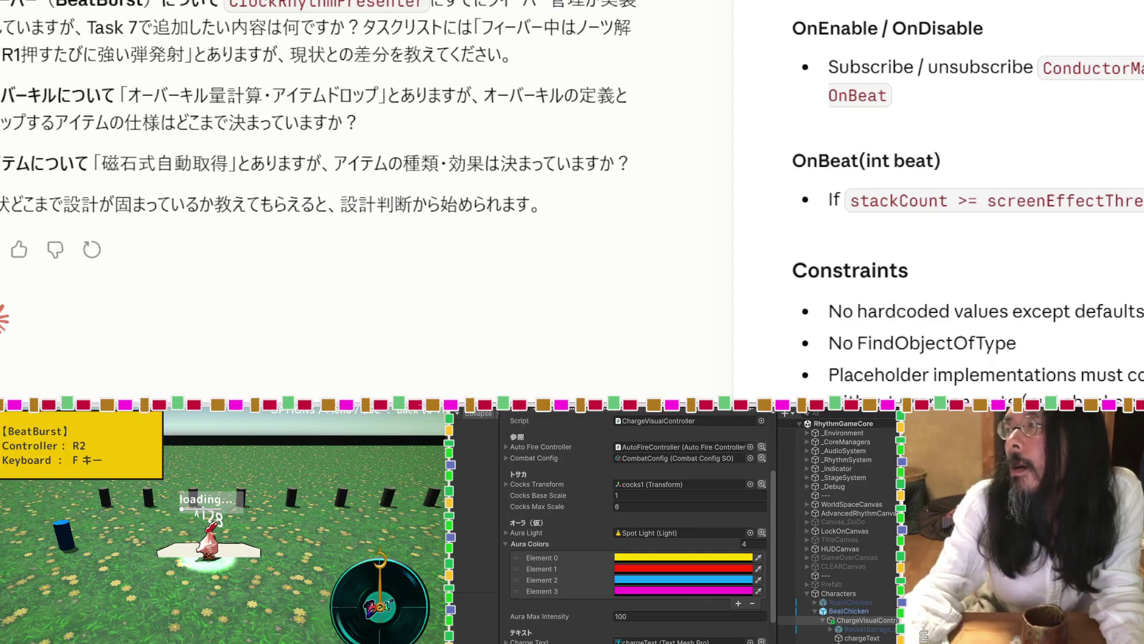
# Add the Markdown heading 'ポイントの加算' to temp_BC.md.
pyautogui.hotkey('alt', 'Tab')
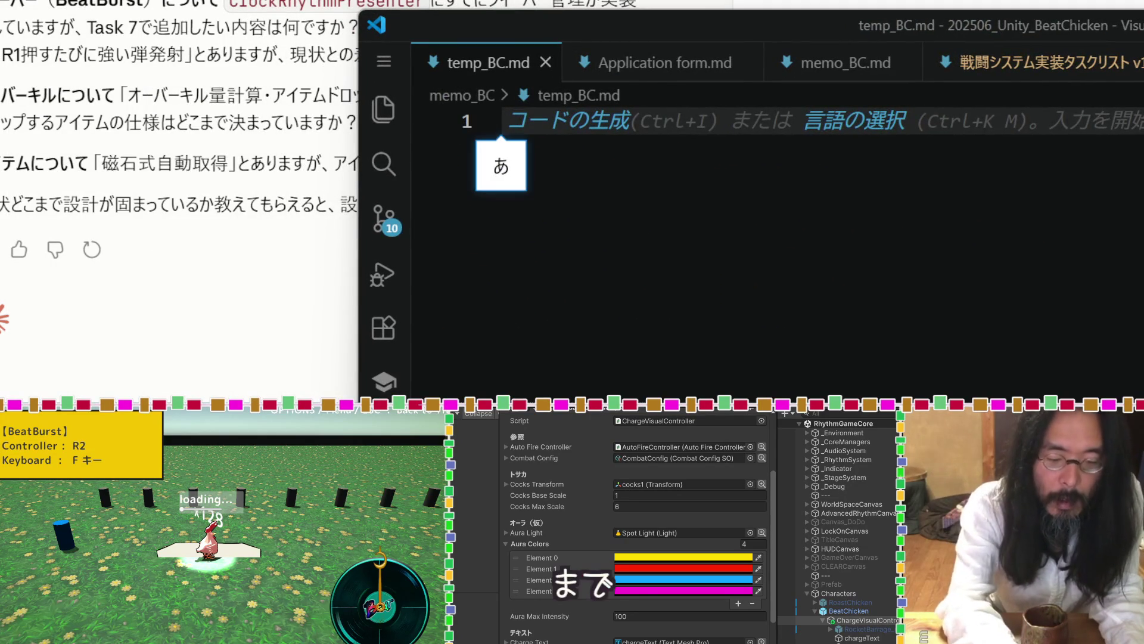
pyautogui.write('pポイントの')
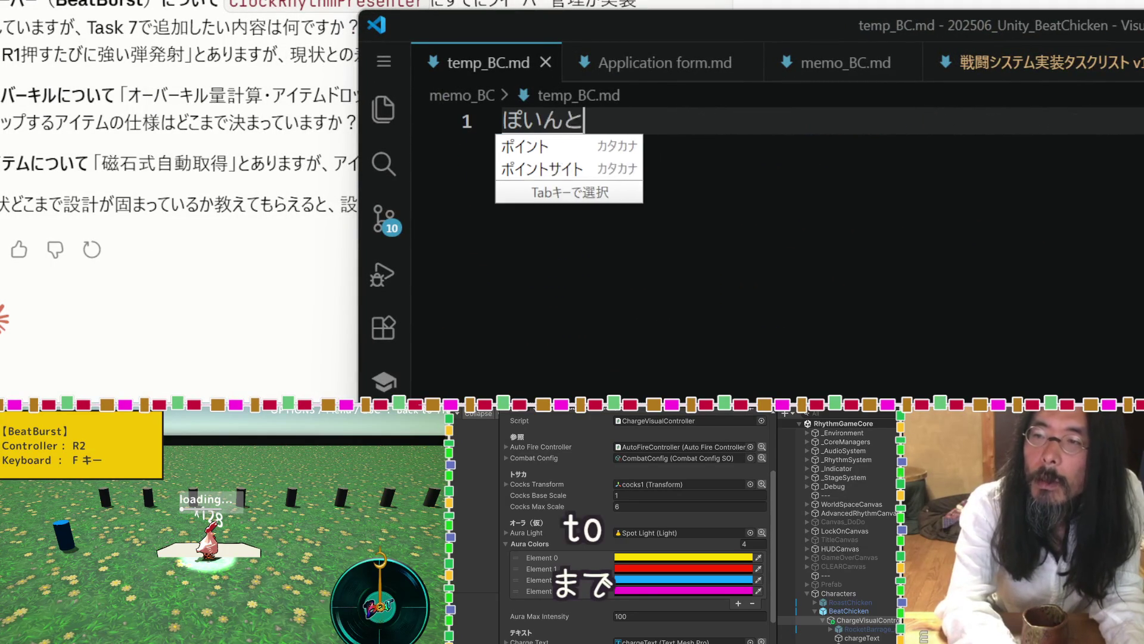
pyautogui.write('加算')
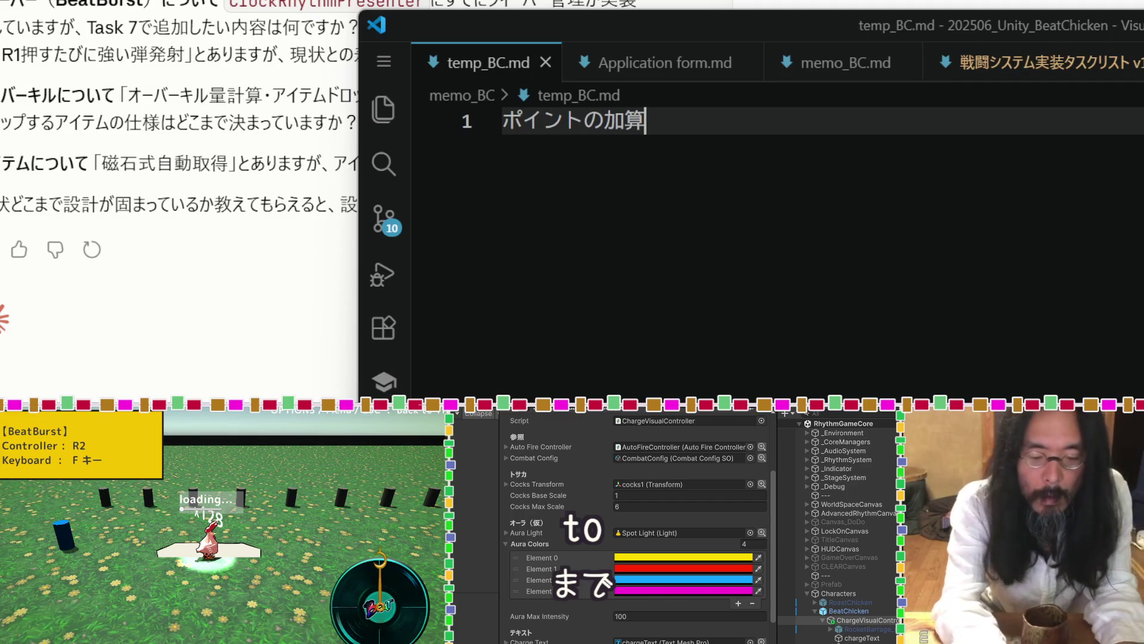
pyautogui.hotkey('ctrl', 'shift', ']')
pyautogui.press('Return')
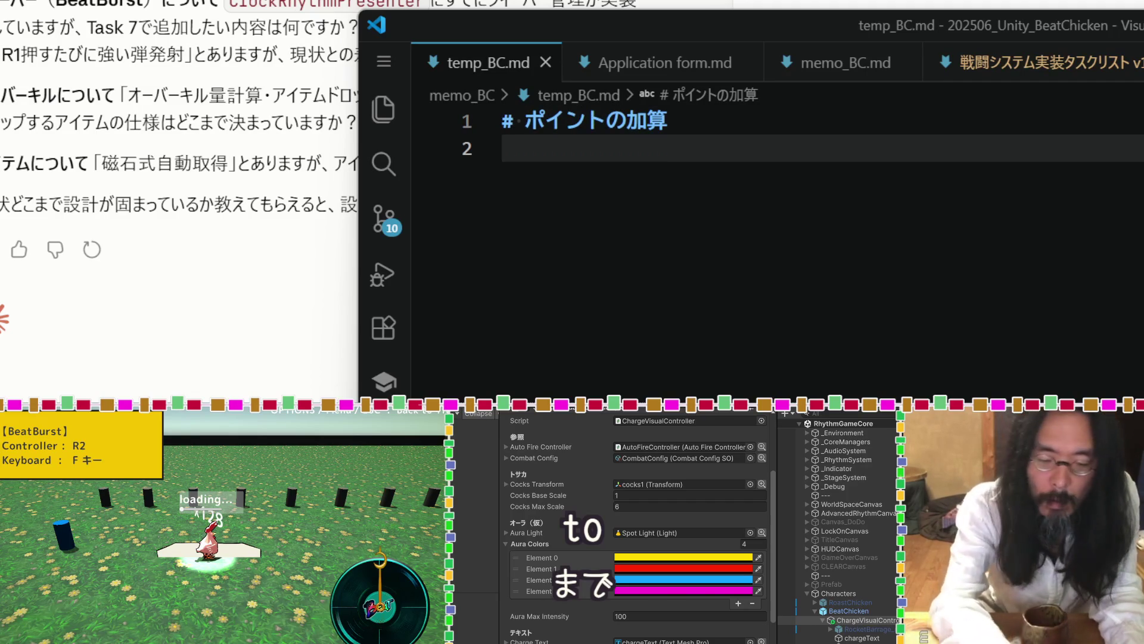
# Write a Japanese bullet noting that introducing the JAM system changed the combo concept.
pyautogui.write('-')
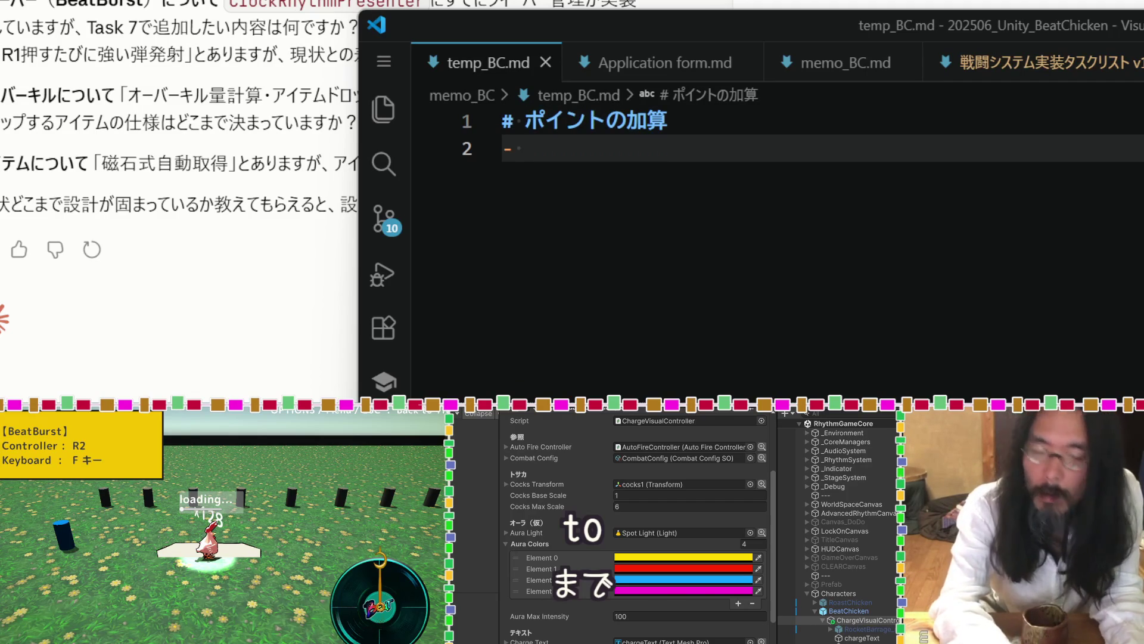
pyautogui.press('Zenkaku_Hankaku')
pyautogui.write('まず')
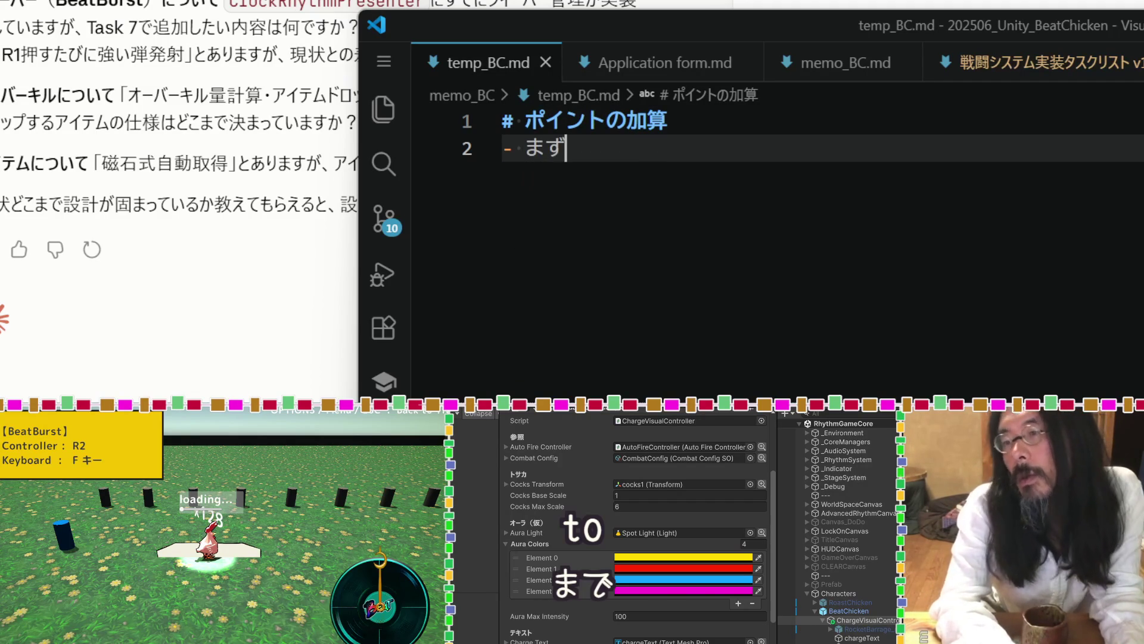
pyautogui.write('、こンボを')
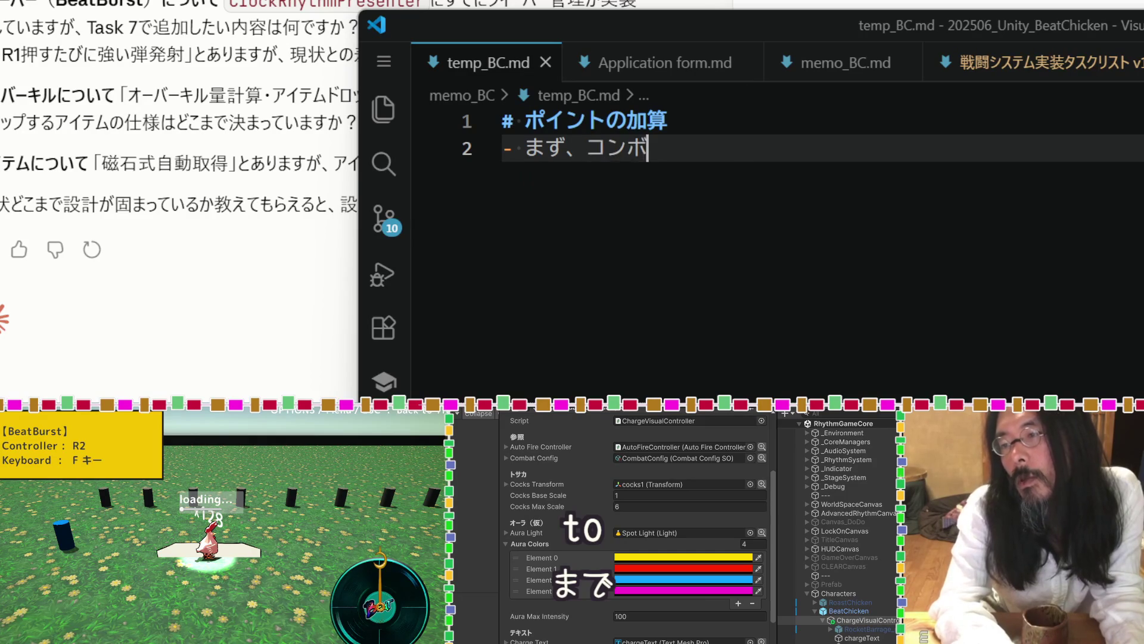
pyautogui.press('BackSpace')
pyautogui.press('BackSpace')
pyautogui.press('BackSpace')
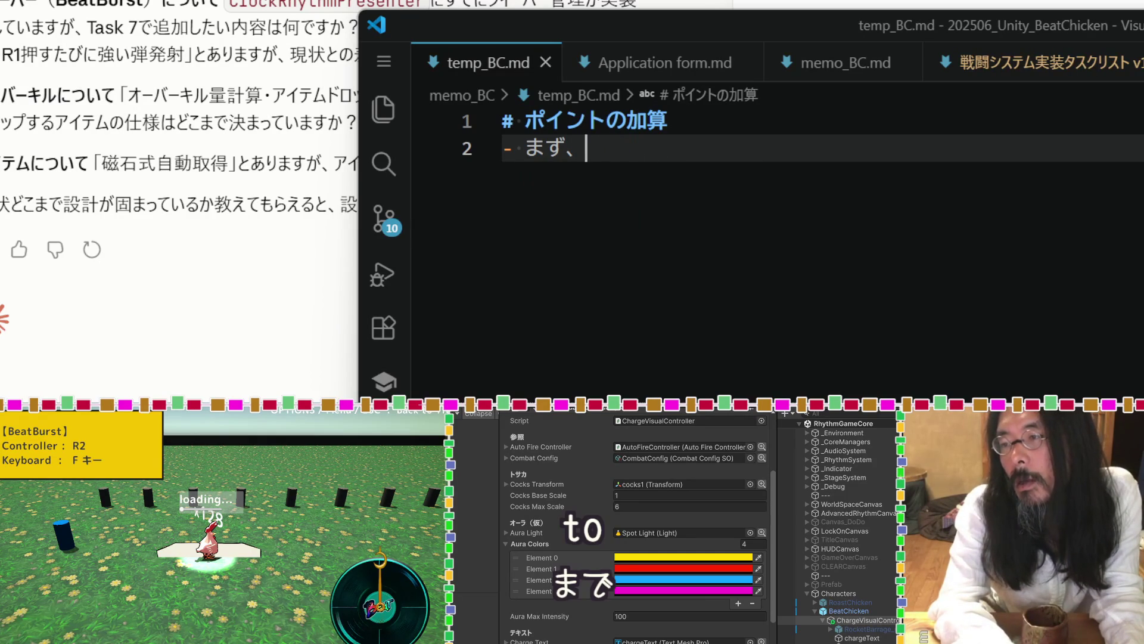
pyautogui.write('JA')
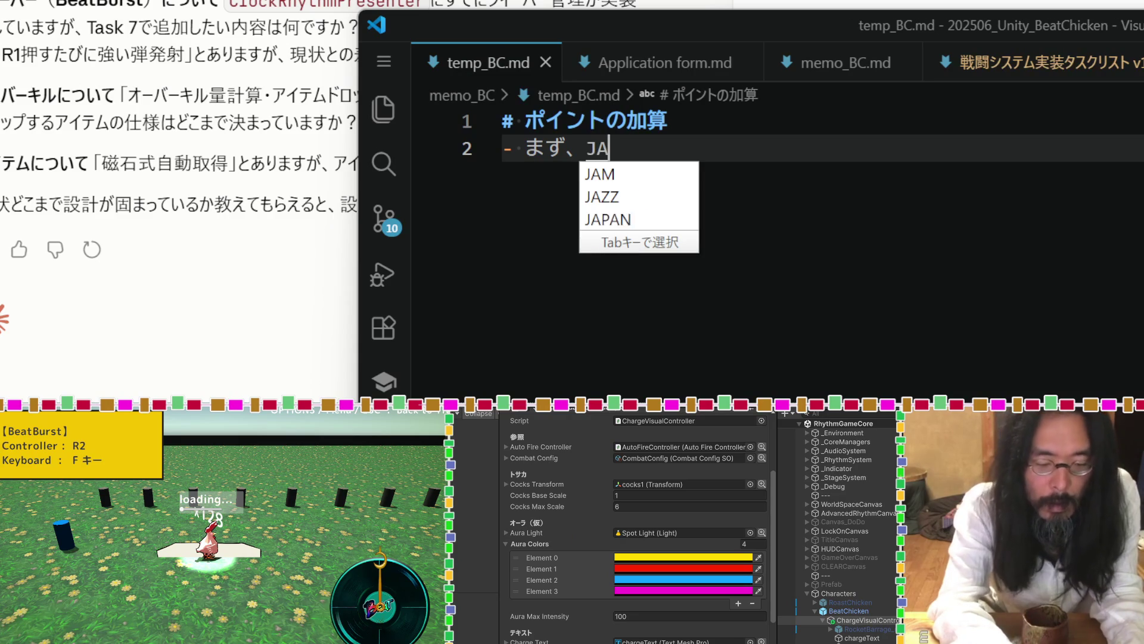
pyautogui.write('Mしステムどうにゅ')
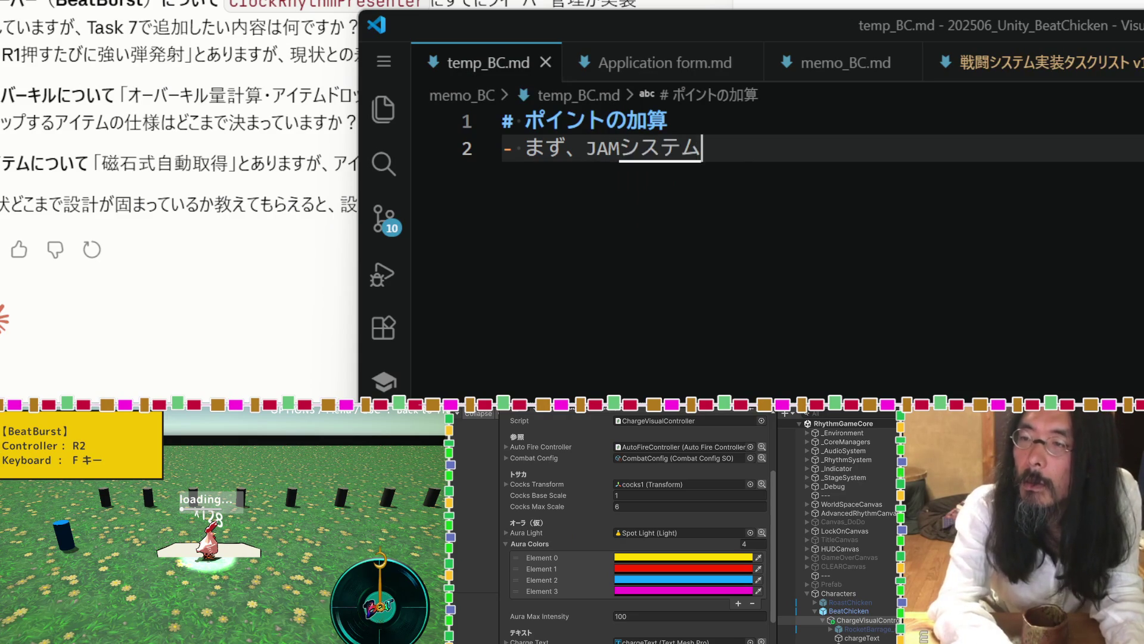
pyautogui.press('Tab')
pyautogui.write('により、')
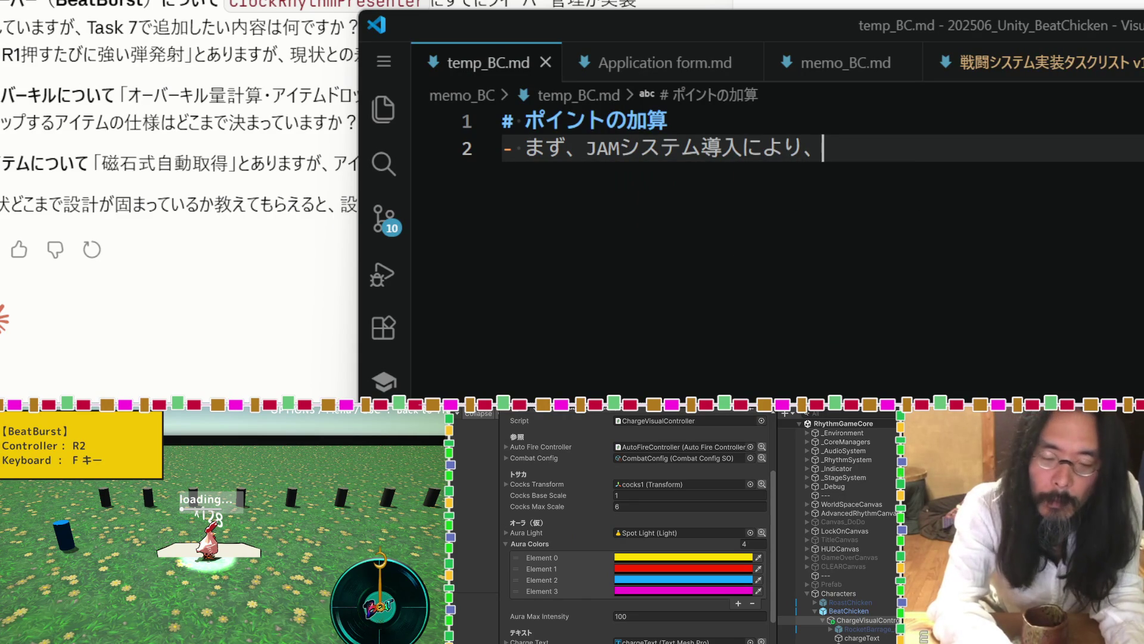
pyautogui.write('こn')
pyautogui.press('Tab')
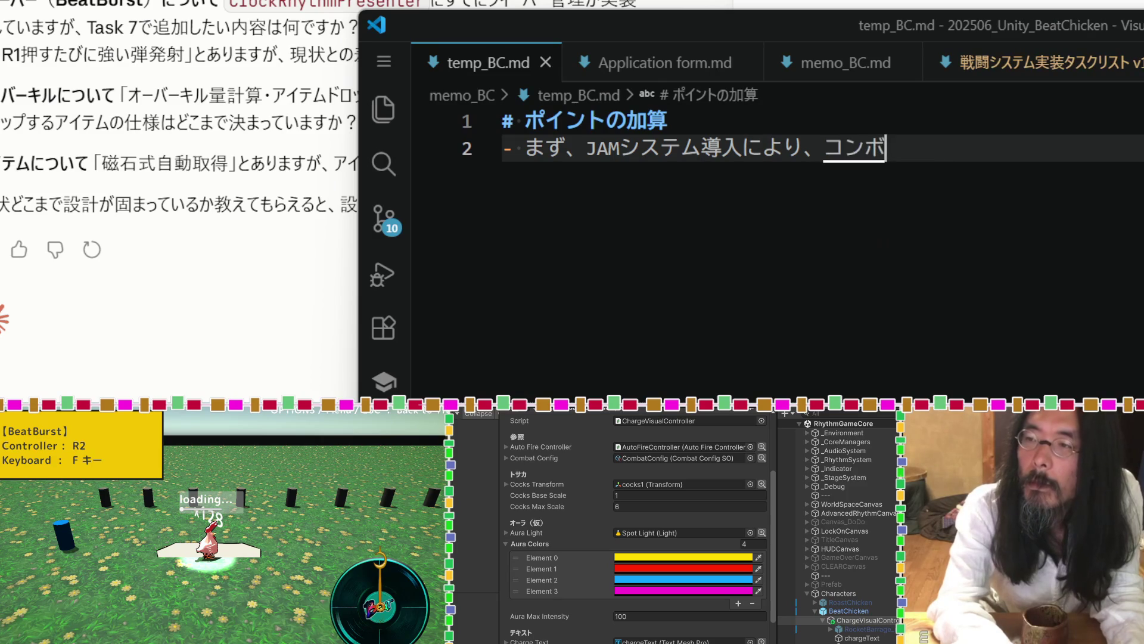
pyautogui.write('のが')
pyautogui.write('いねん')
pyautogui.press('Tab')
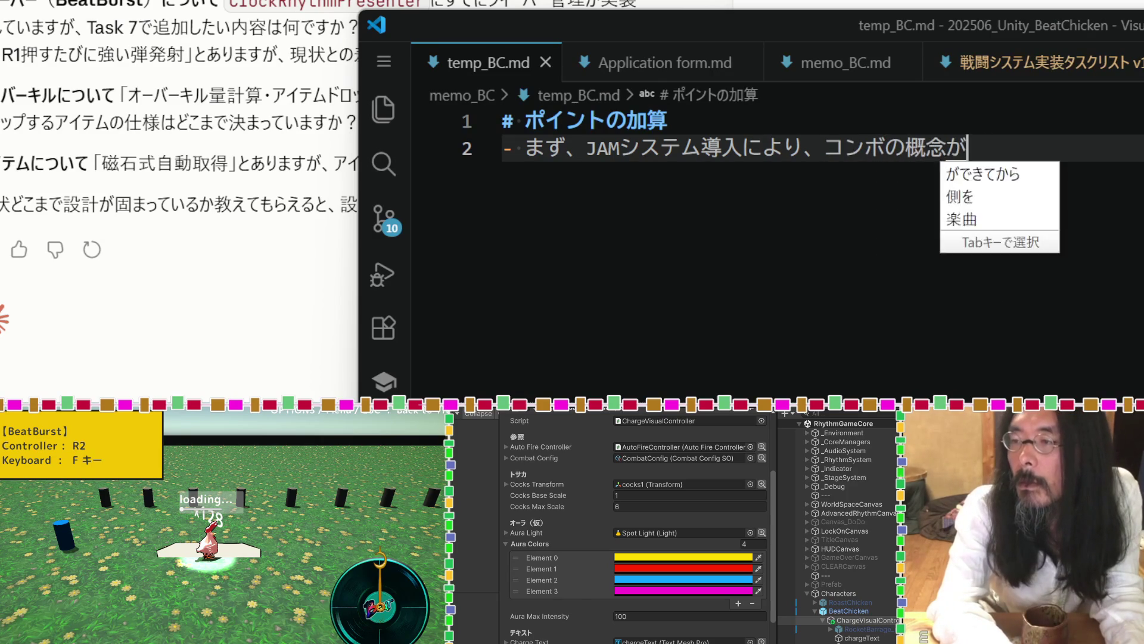
pyautogui.write('かわrりました')
pyautogui.press('Return')
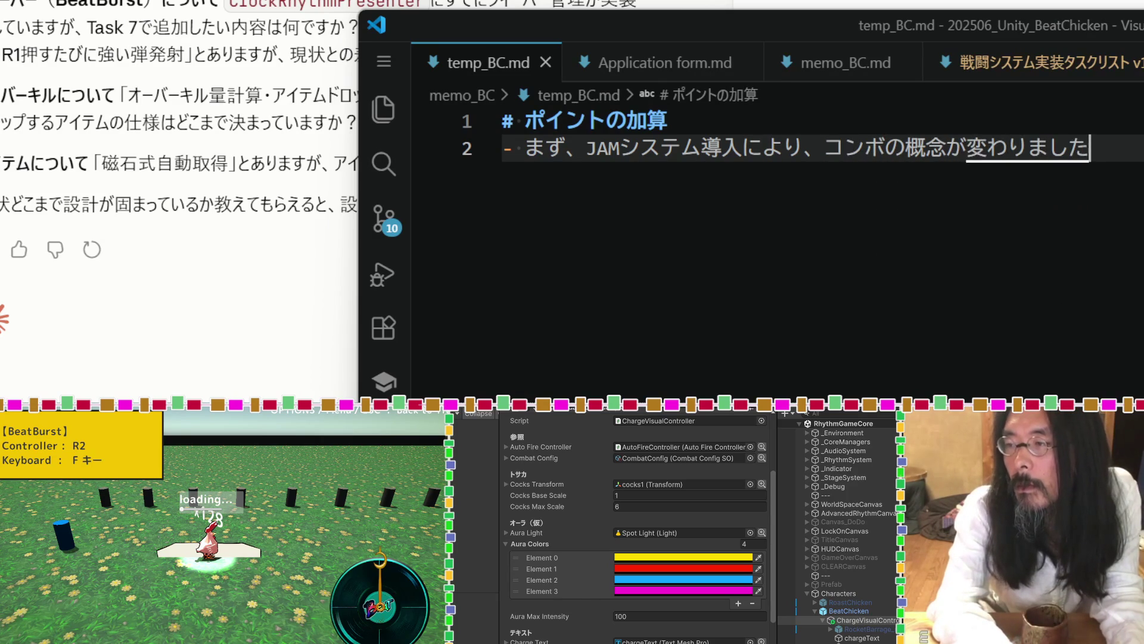
pyautogui.write('。なの')
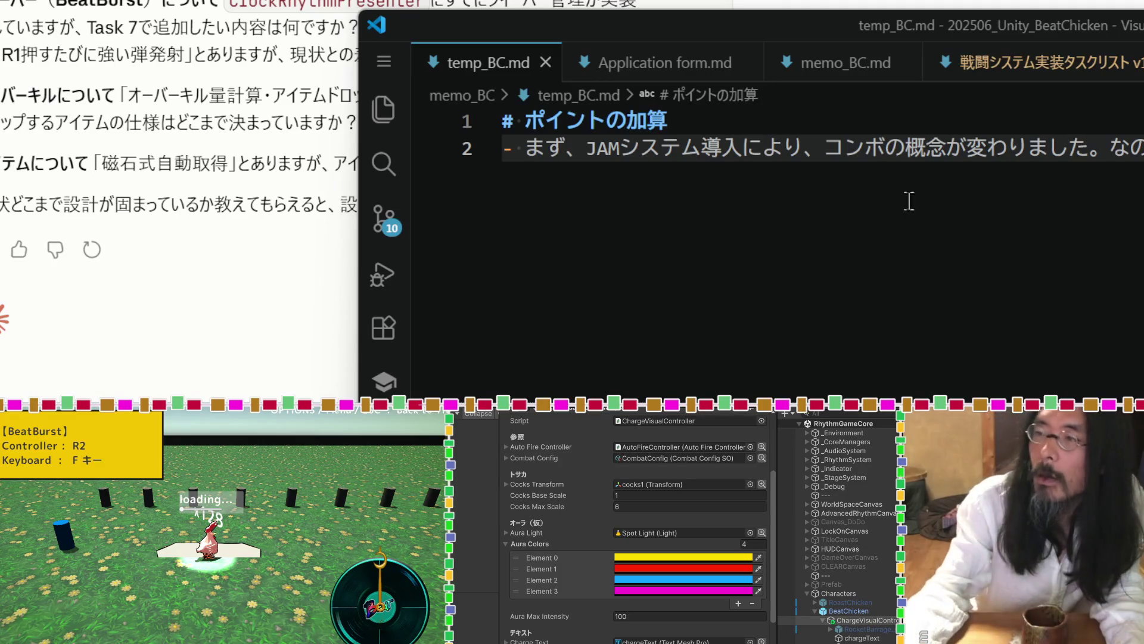
pyautogui.moveTo(1139, 33)
pyautogui.mouseDown()
pyautogui.moveTo(985, 23)
pyautogui.moveTo(1113, 13)
pyautogui.mouseUp()
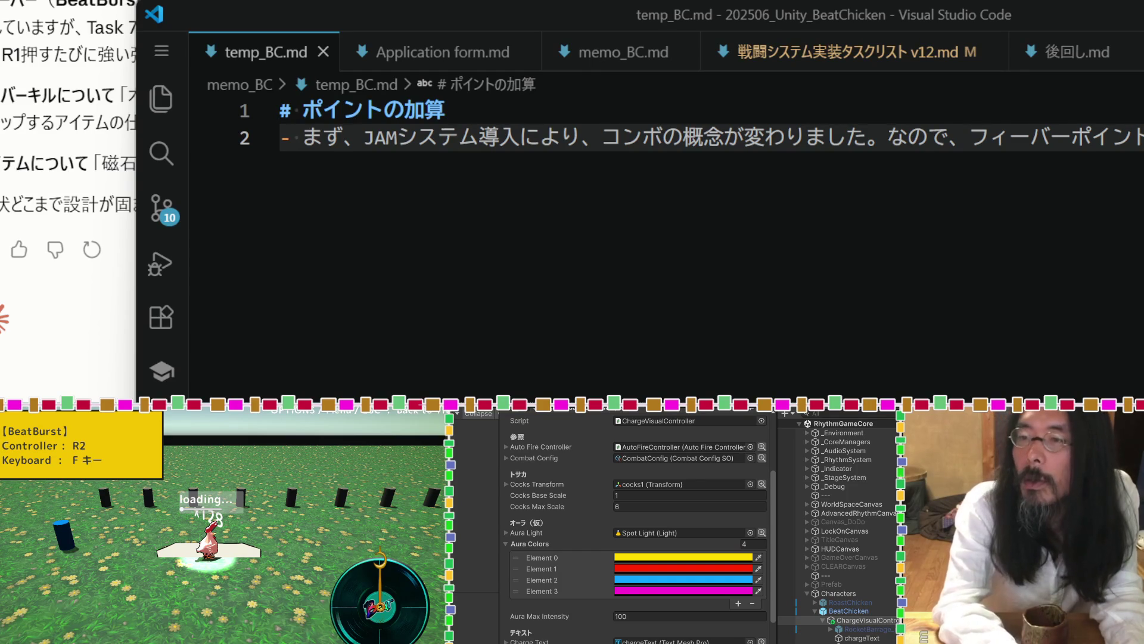
# Add the line 'ここは分かりやすく、敵からのドロップ品をFPとすることにします。' followed by a blank line.
pyautogui.press('Return')
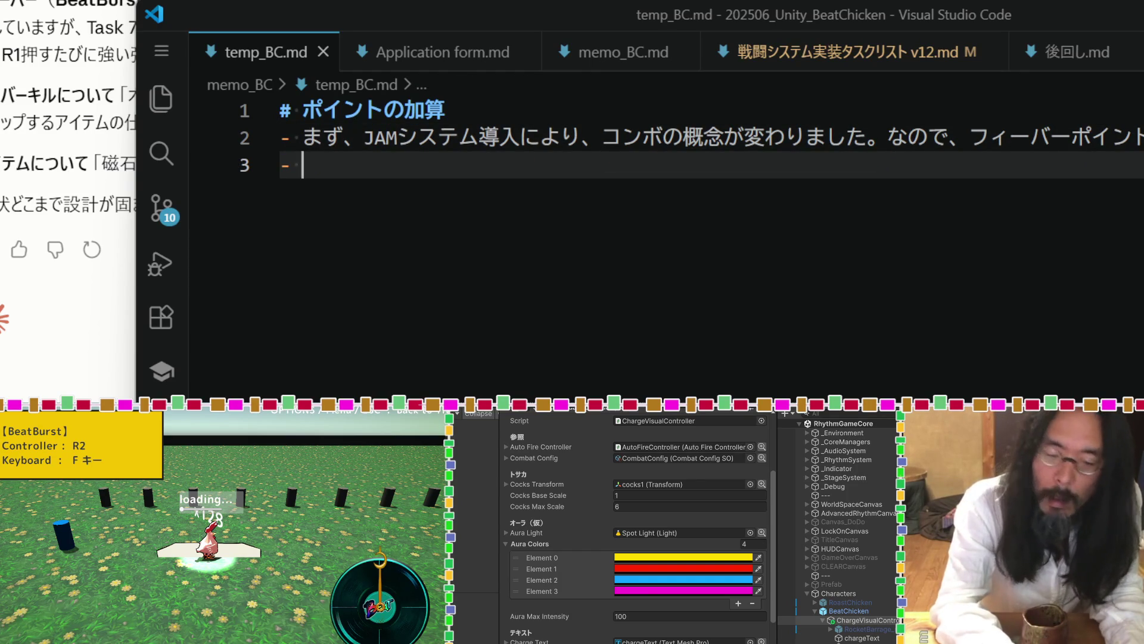
pyautogui.write('ここはわかり')
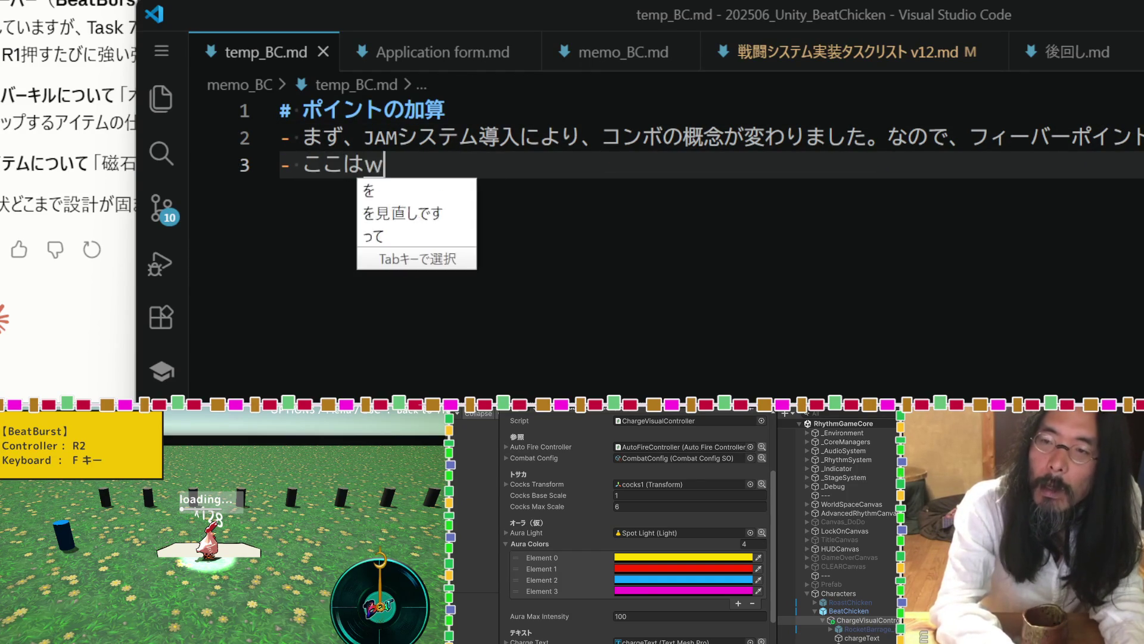
pyautogui.write('やすく')
pyautogui.press('space')
pyautogui.write('、敵からの')
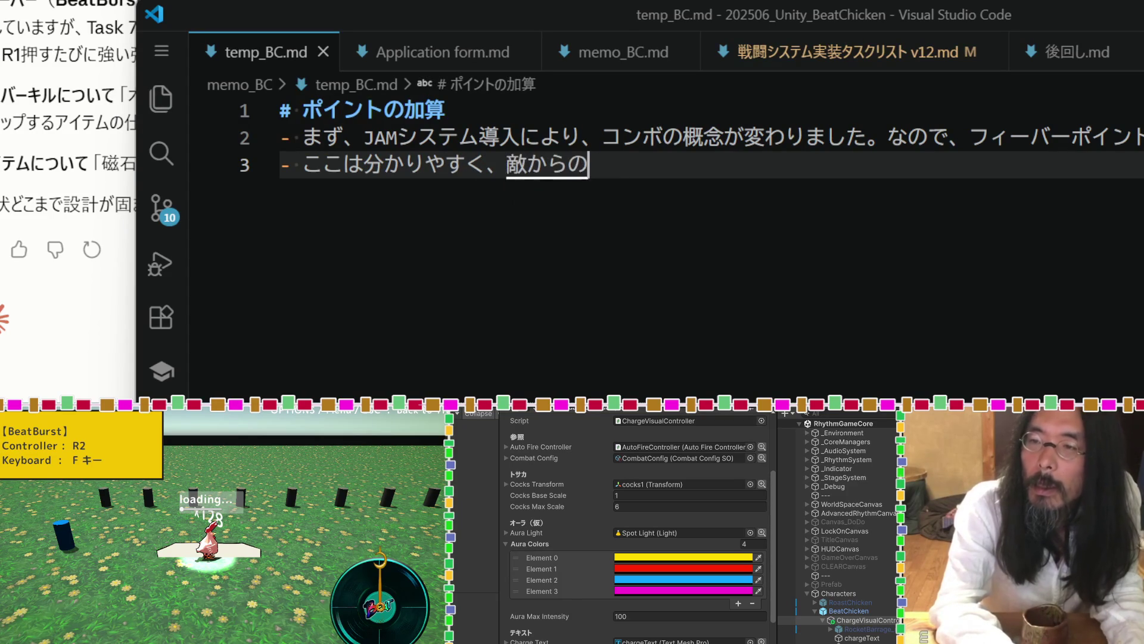
pyautogui.write('ドロップ')
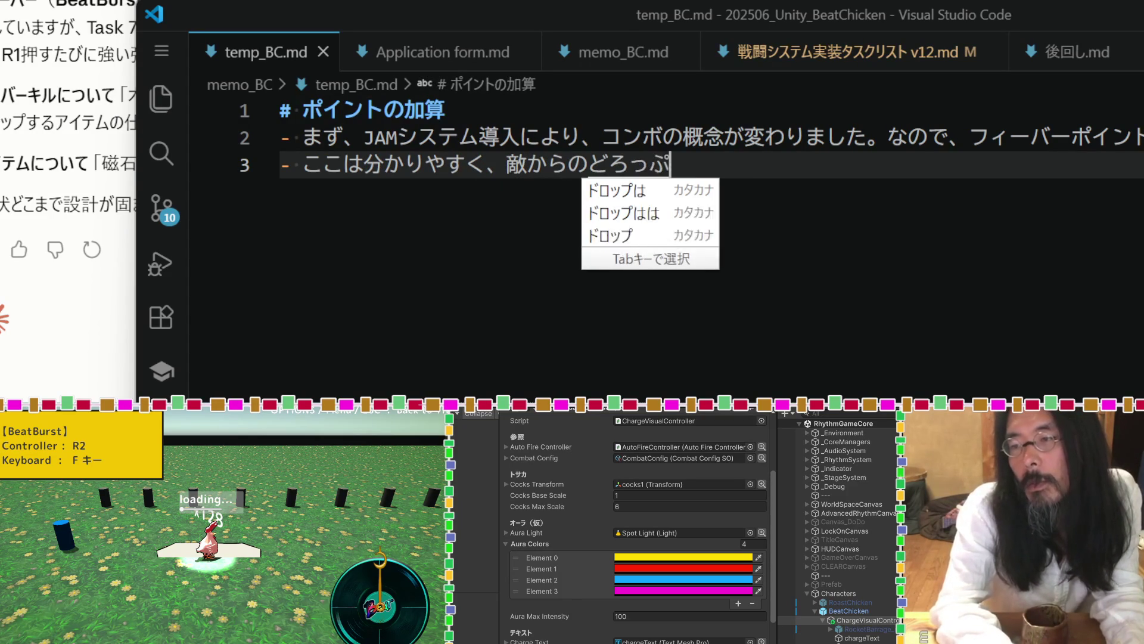
pyautogui.write('品w')
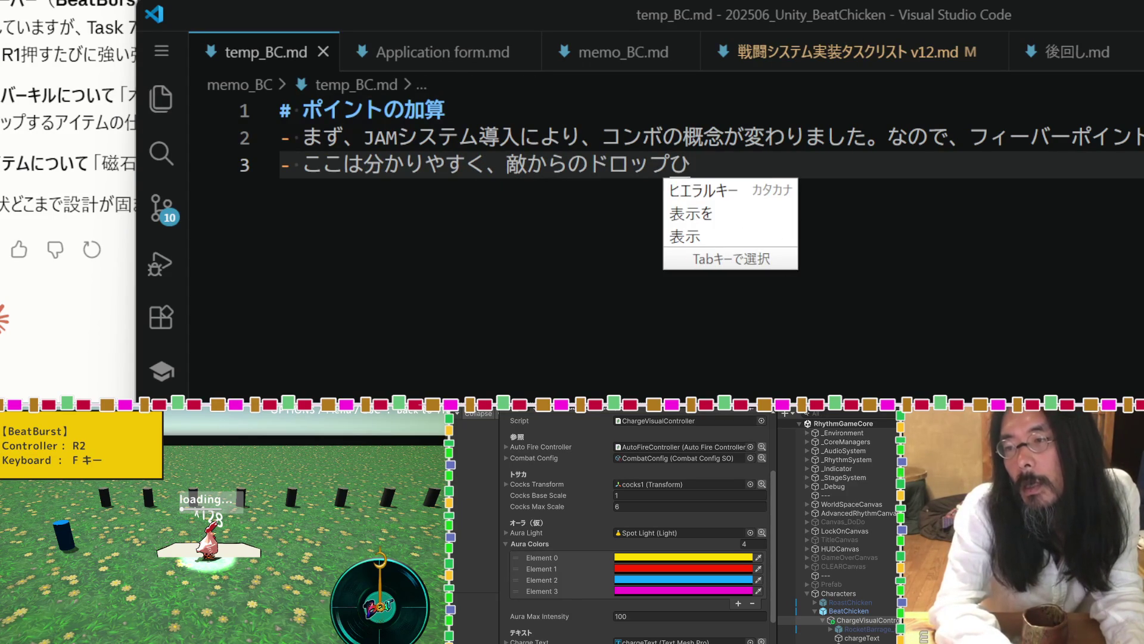
pyautogui.write('o')
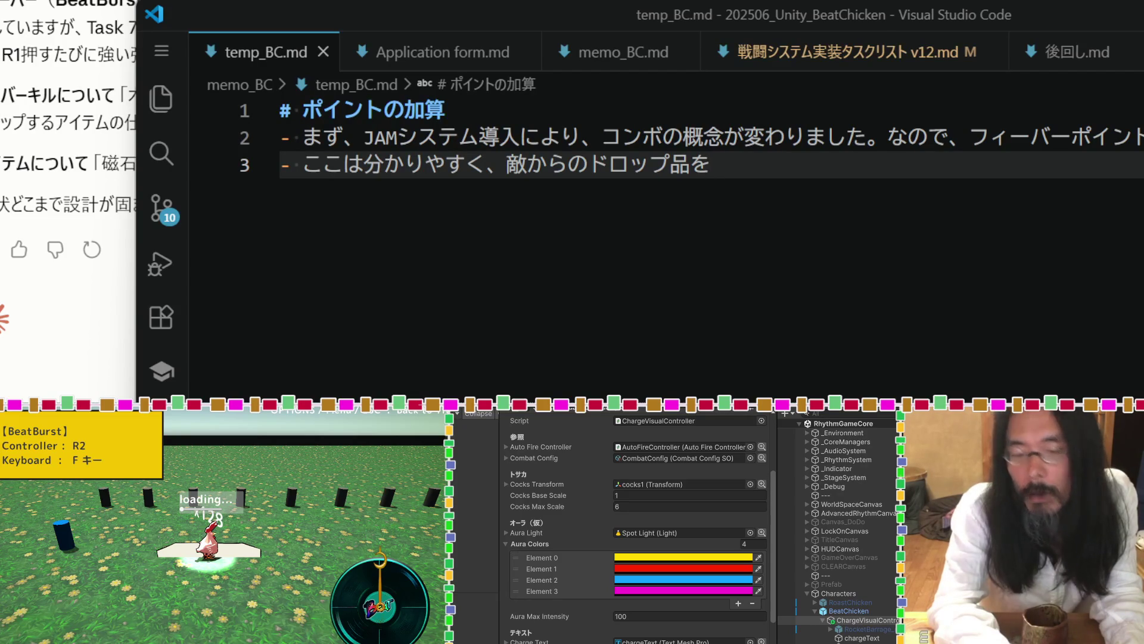
pyautogui.write('FP')
pyautogui.press('Return')
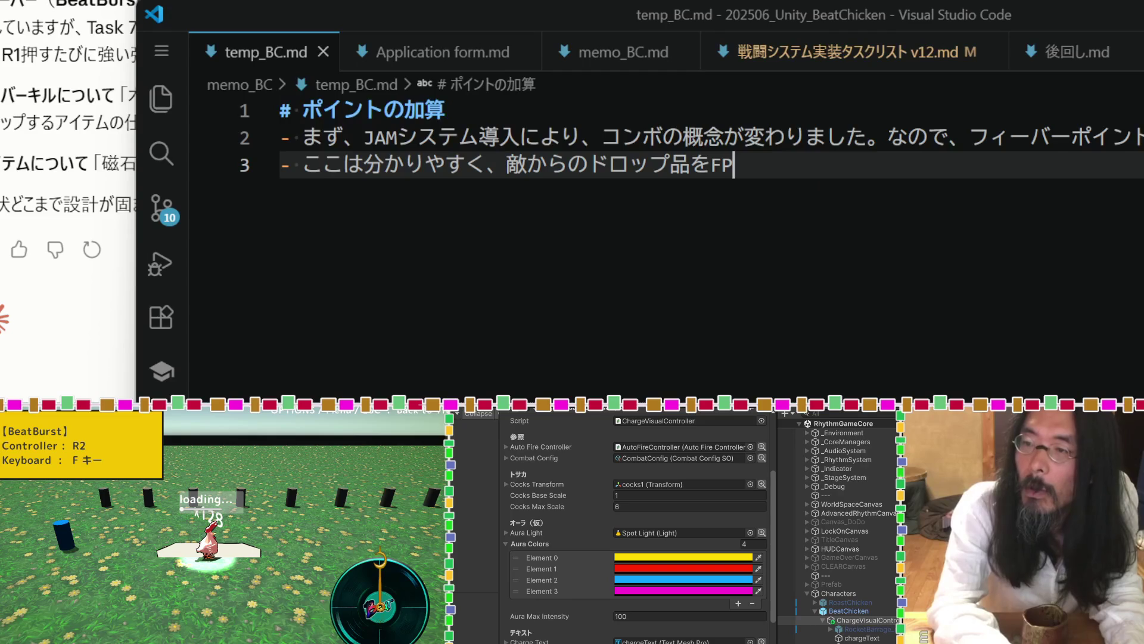
pyautogui.write('とす')
pyautogui.write('るkと')
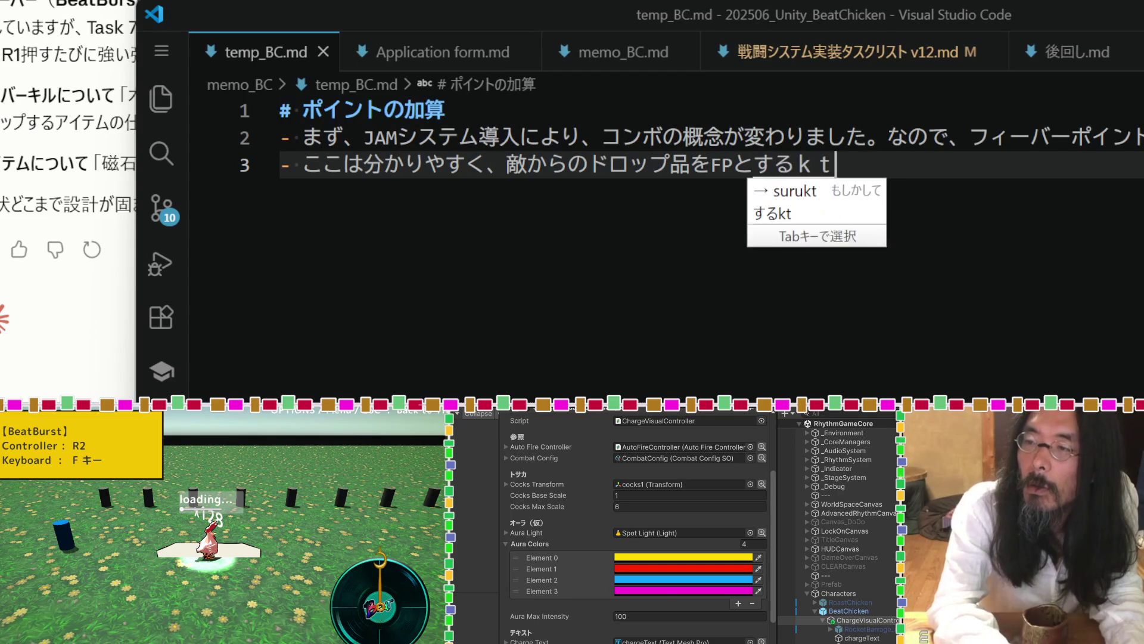
pyautogui.press('BackSpace')
pyautogui.press('BackSpace')
pyautogui.press('BackSpace')
pyautogui.write('tonishimasu.')
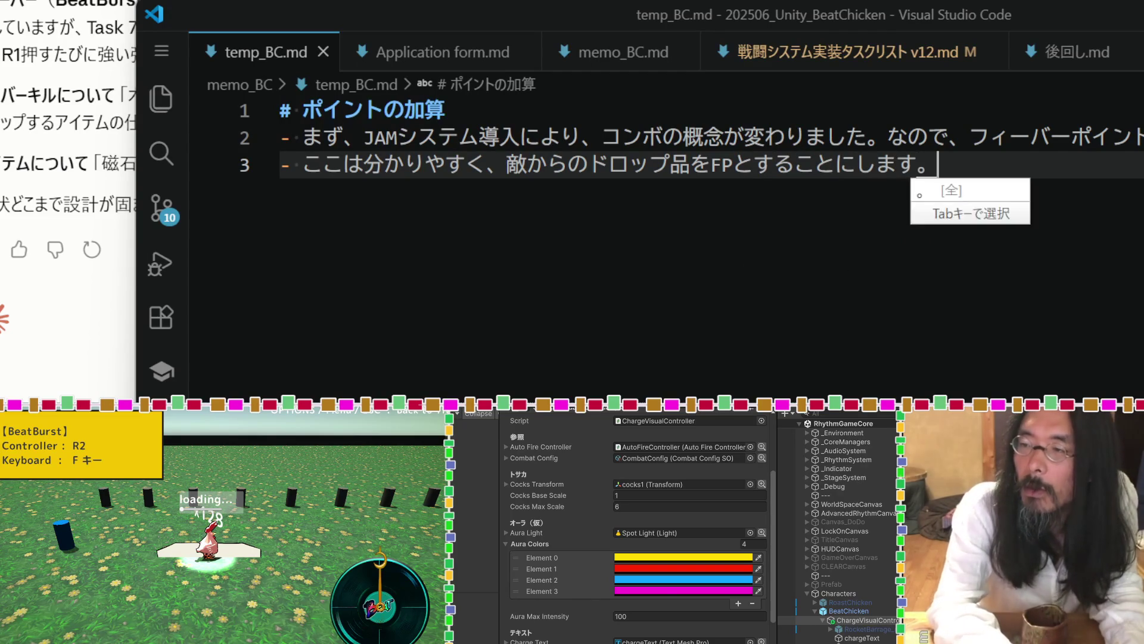
pyautogui.press('Return')
pyautogui.press('Return')
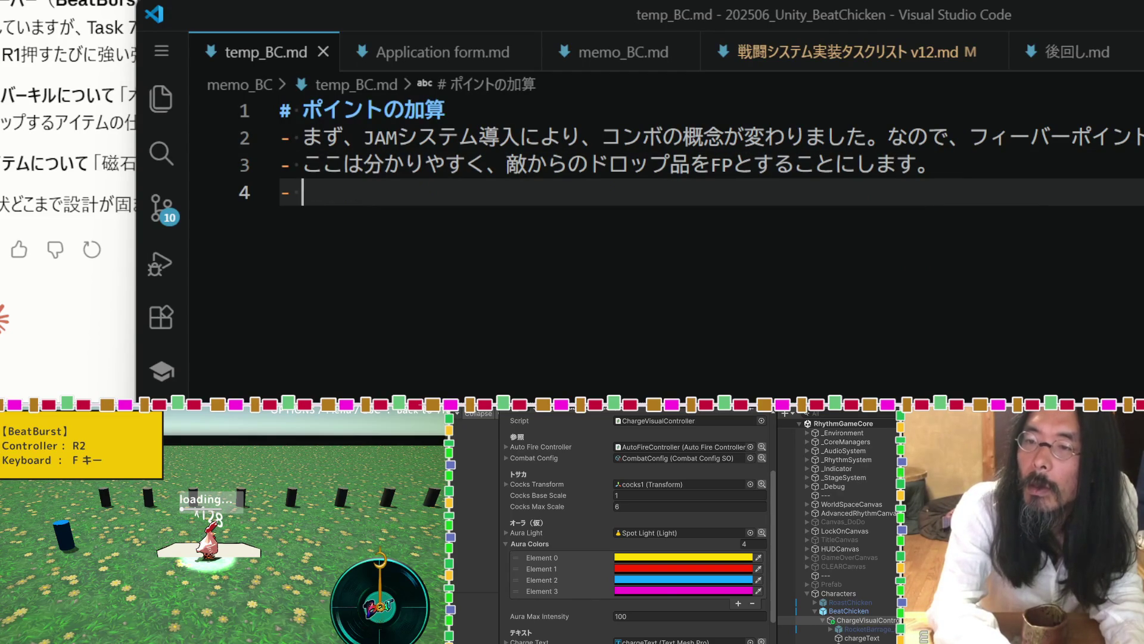
pyautogui.press('Return')
pyautogui.press('Return')
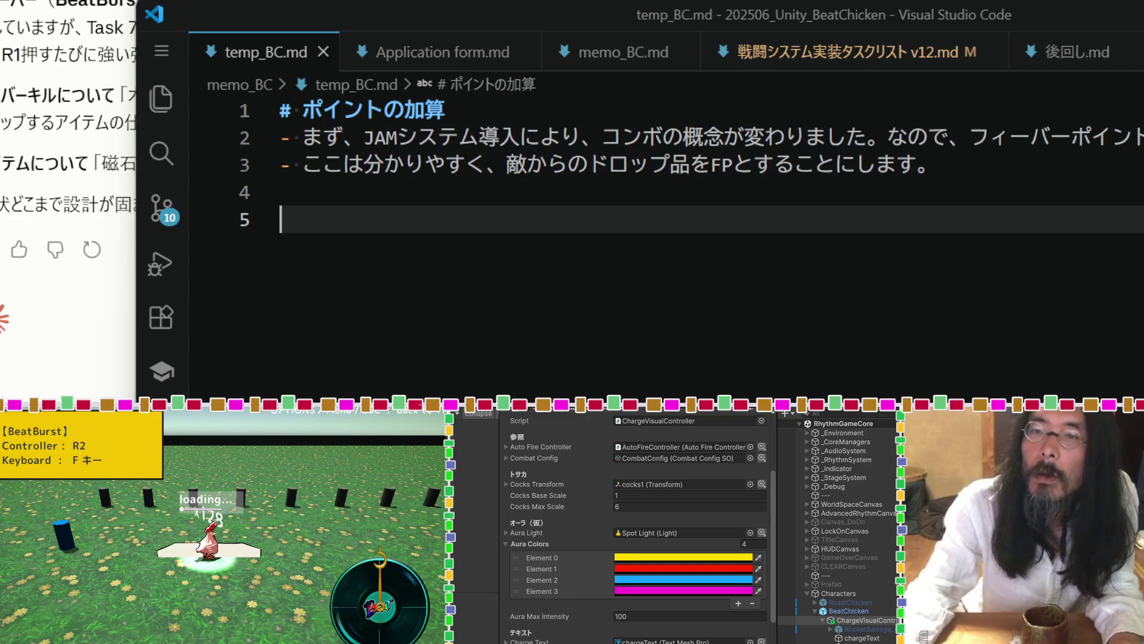
pyautogui.hotkey('alt', 'Tab')
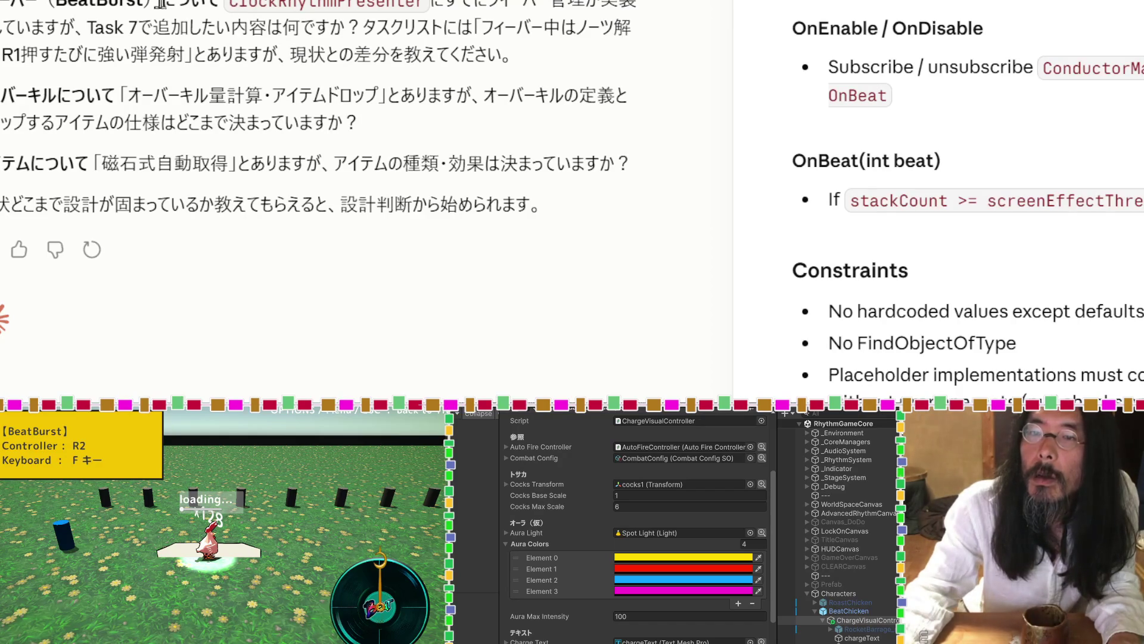
# Select the phrase 'フィーバー（BeatBurst）について' in Claude's question.
pyautogui.moveTo(144, 4); pyautogui.dragTo(60, 5)
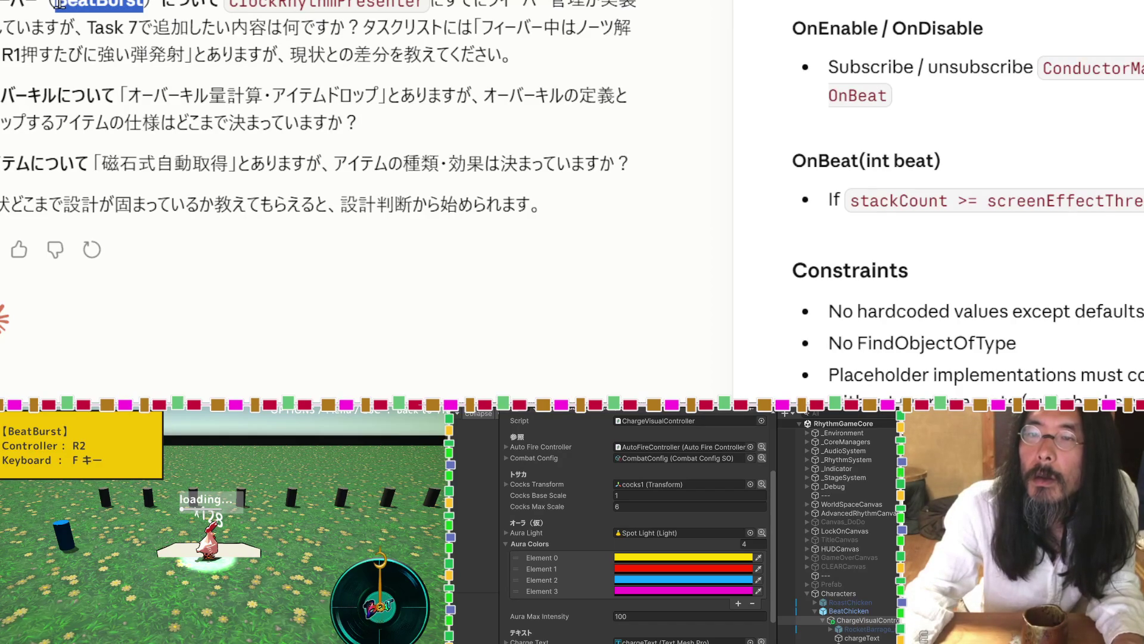
pyautogui.moveTo(221, 5); pyautogui.dragTo(1, 5)
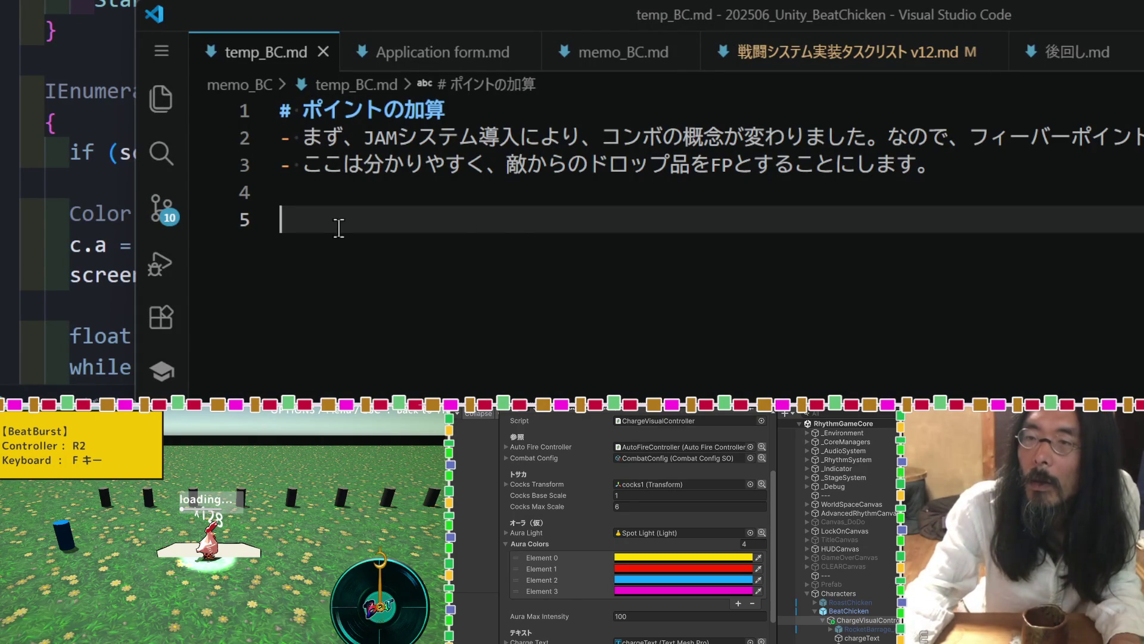
# Add a 'フィーバー（BeatBurst）について' heading with the bullet 'この内容は変わりません。現状維持'.
pyautogui.write('フィーバー（BeatBurst）について')
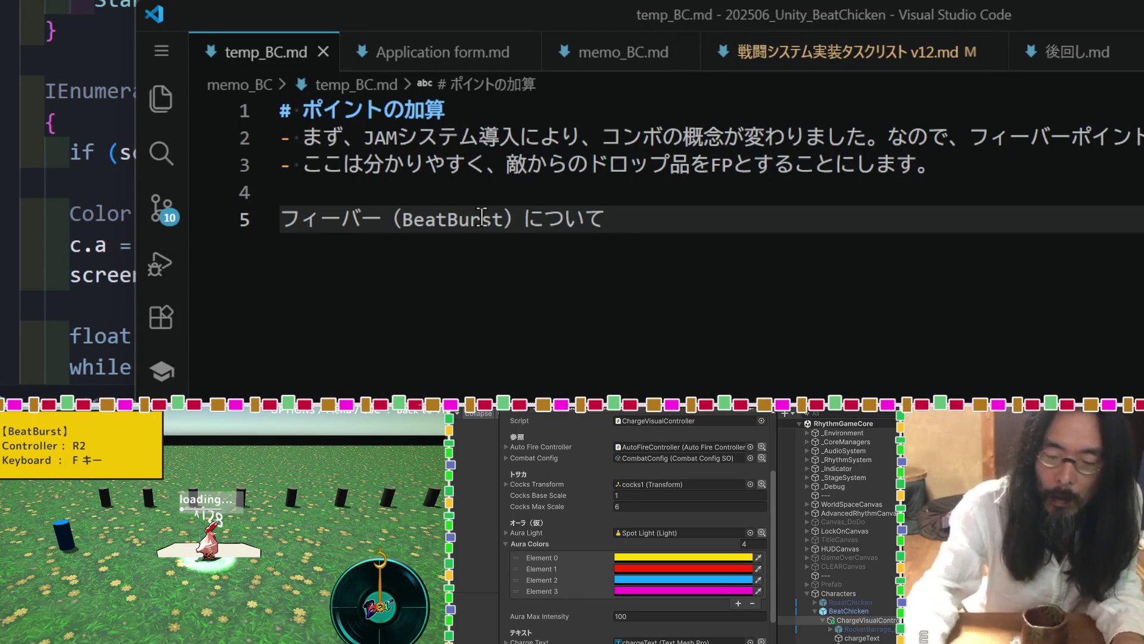
pyautogui.hotkey('ctrl', 'shift', ']')
pyautogui.hotkey('ctrl', 'shift', ']')
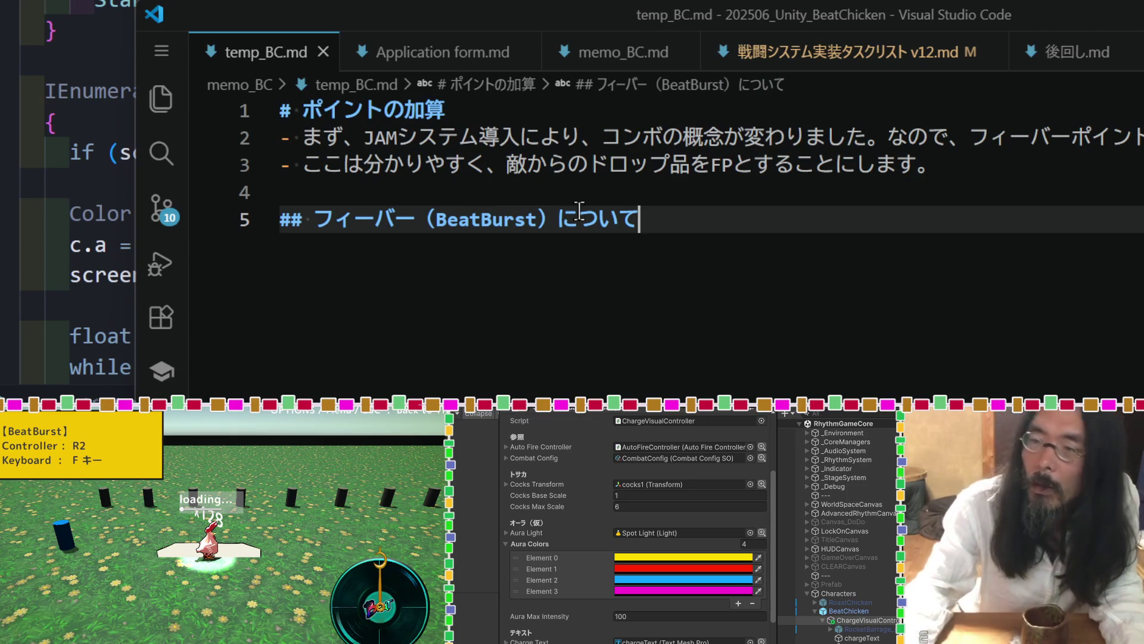
pyautogui.press('Return')
pyautogui.write('-')
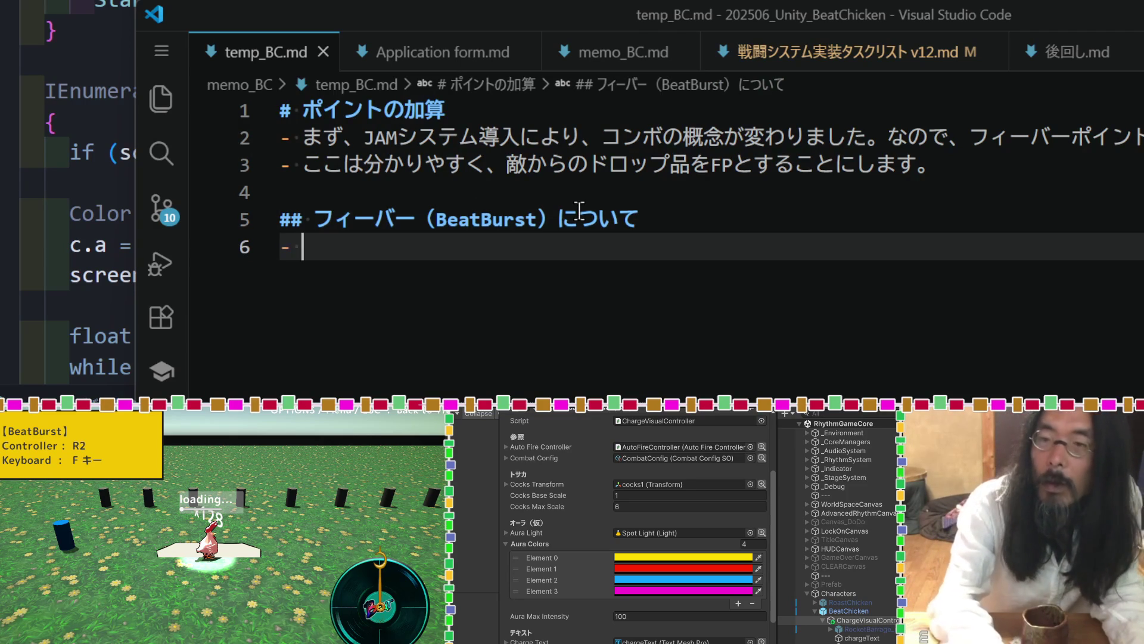
pyautogui.press('Zenkaku_Hankaku')
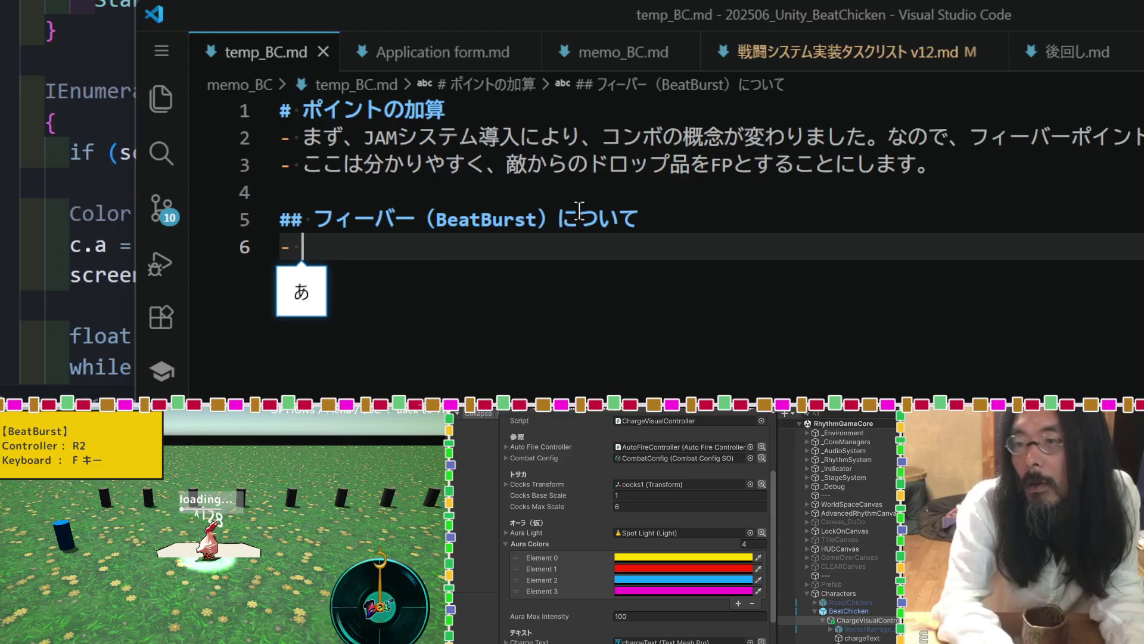
pyautogui.write('kononaiyouh')
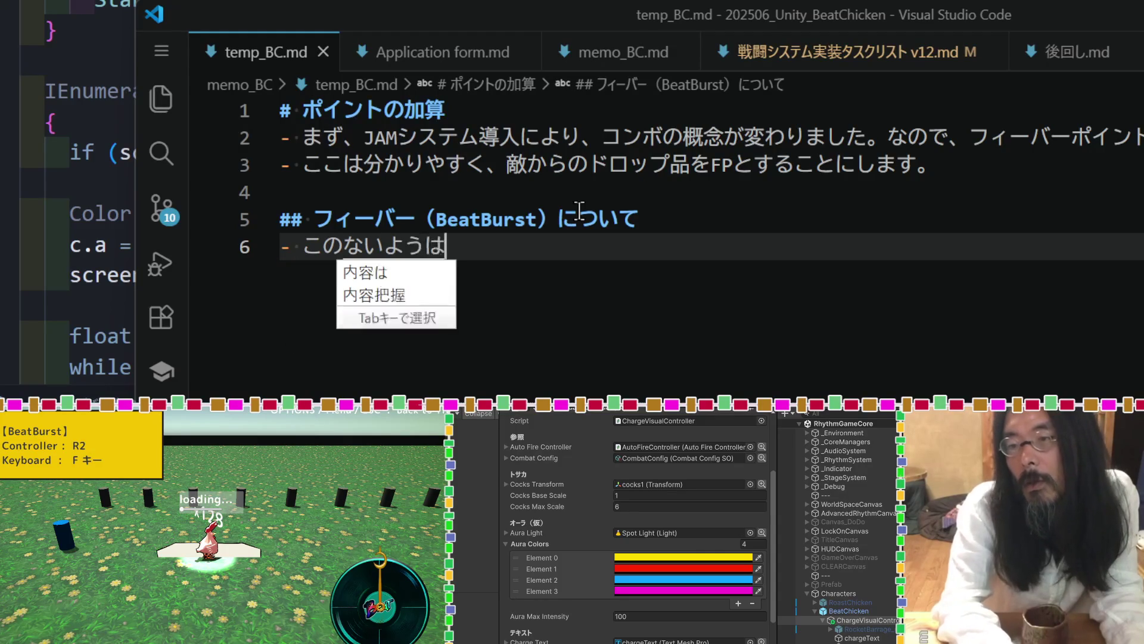
pyautogui.write('akawarimasen')
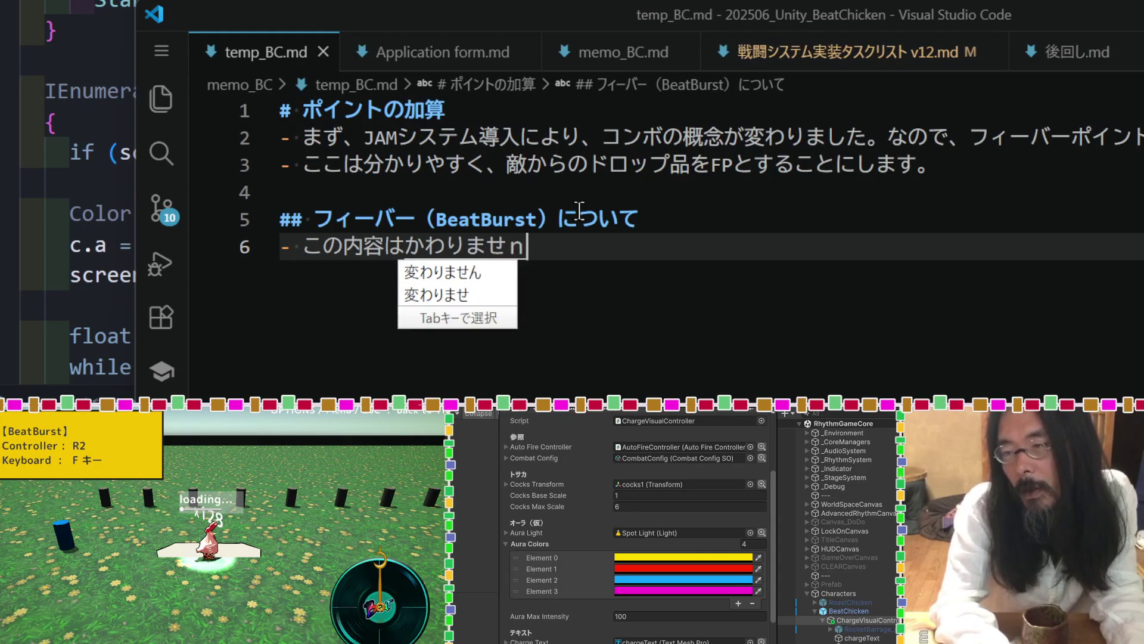
pyautogui.write('n')
pyautogui.press('space')
pyautogui.write('.gennjyouiji')
pyautogui.press('space')
pyautogui.press('Return')
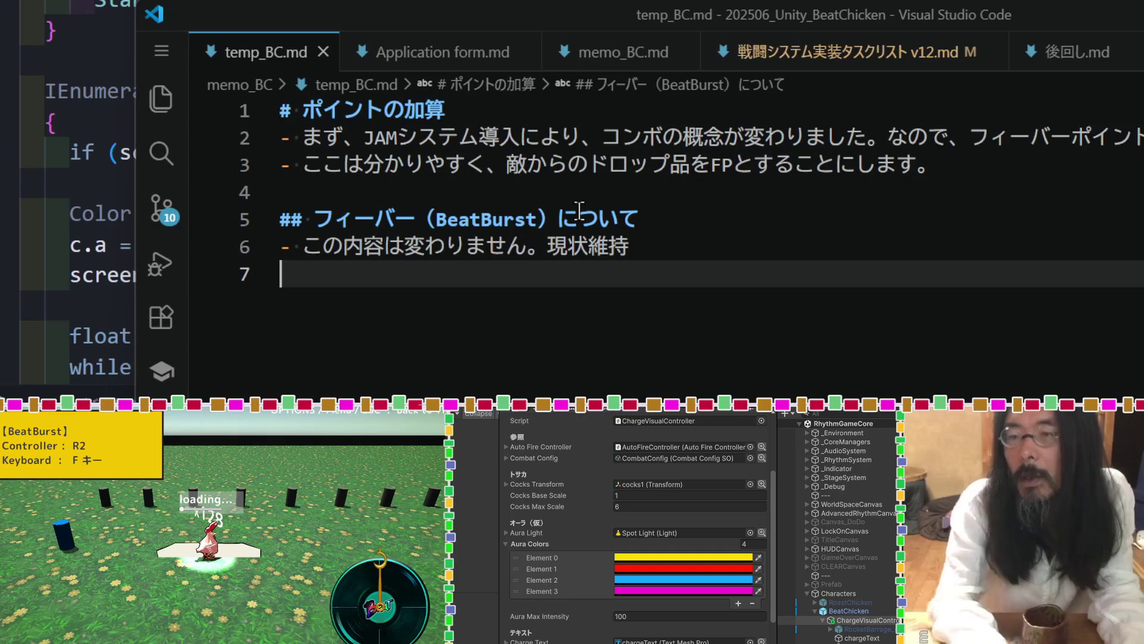
pyautogui.press('Return')
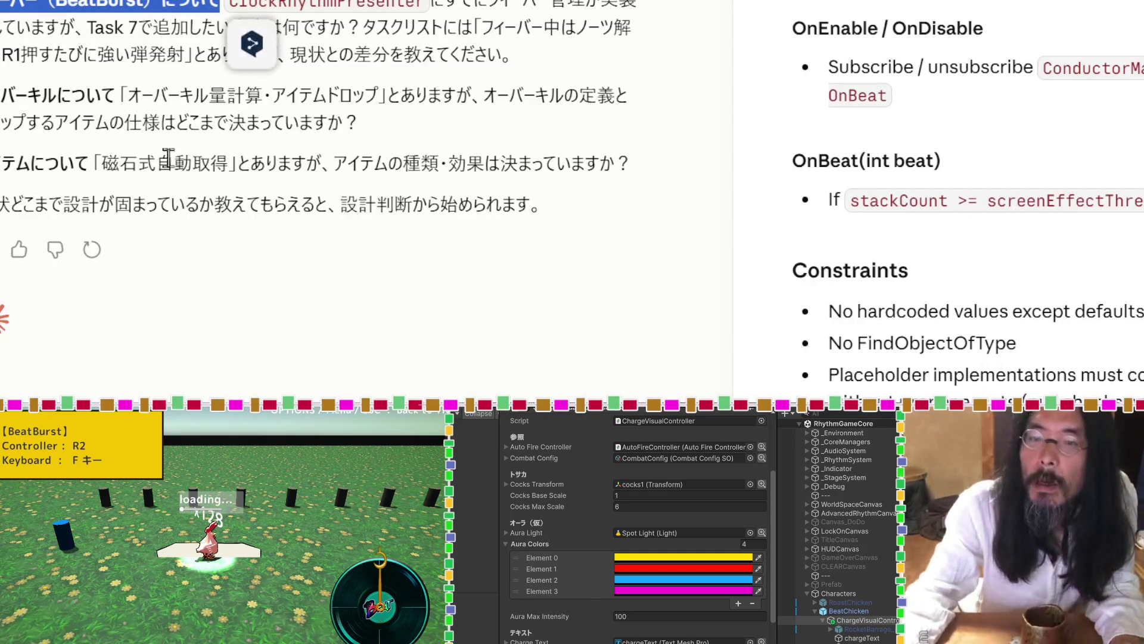
# Select the 'オーバーキルについて' heading in Claude's reply.
pyautogui.moveTo(112, 96); pyautogui.dragTo(2, 97)
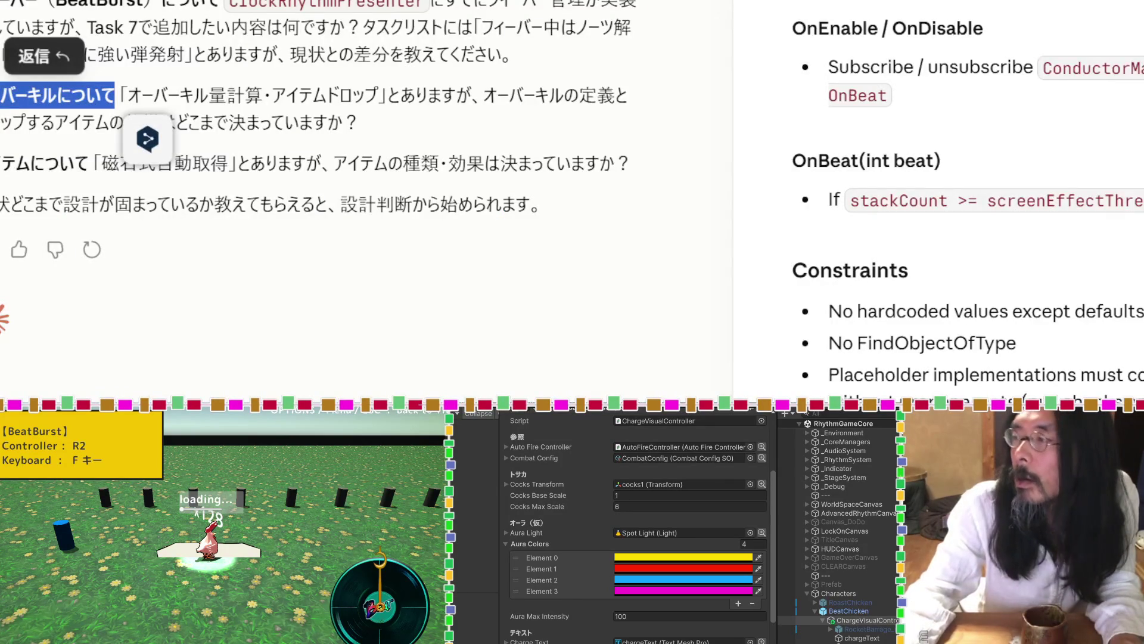
pyautogui.hotkey('alt', 'Tab')
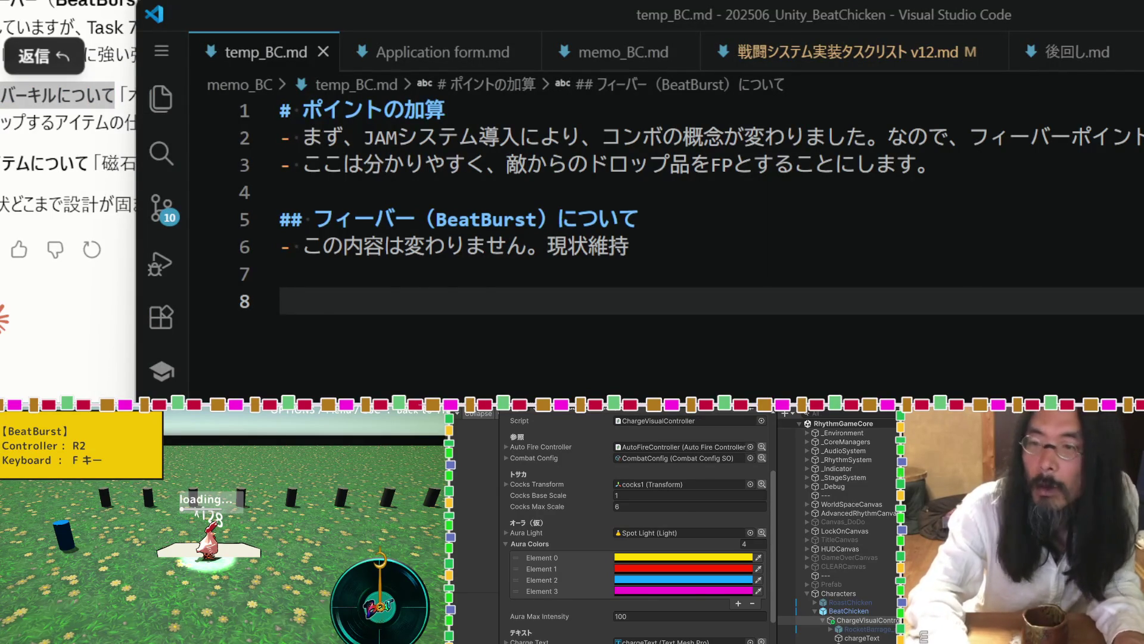
# Paste 'オーバーキルについて' on line 8 as a '##' heading.
pyautogui.write('オーバーキルについて')
pyautogui.press('Home')
pyautogui.write('##')
pyautogui.press('End')
pyautogui.press('Return')
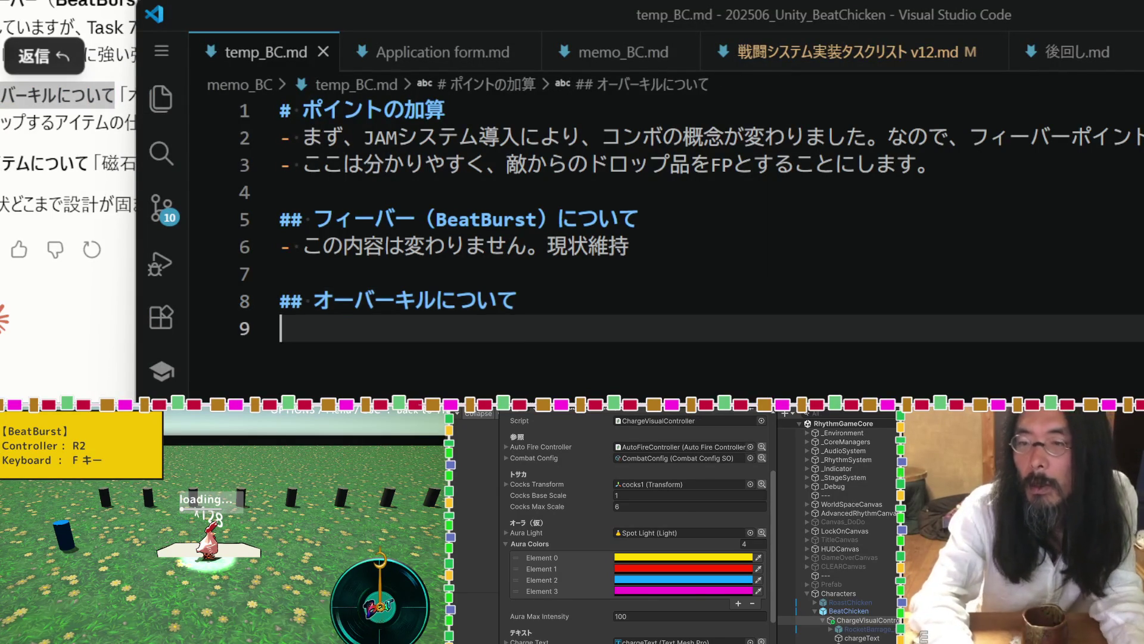
# Add a bullet saying the more overkill, the more items enemies drop.
pyautogui.write('- ')
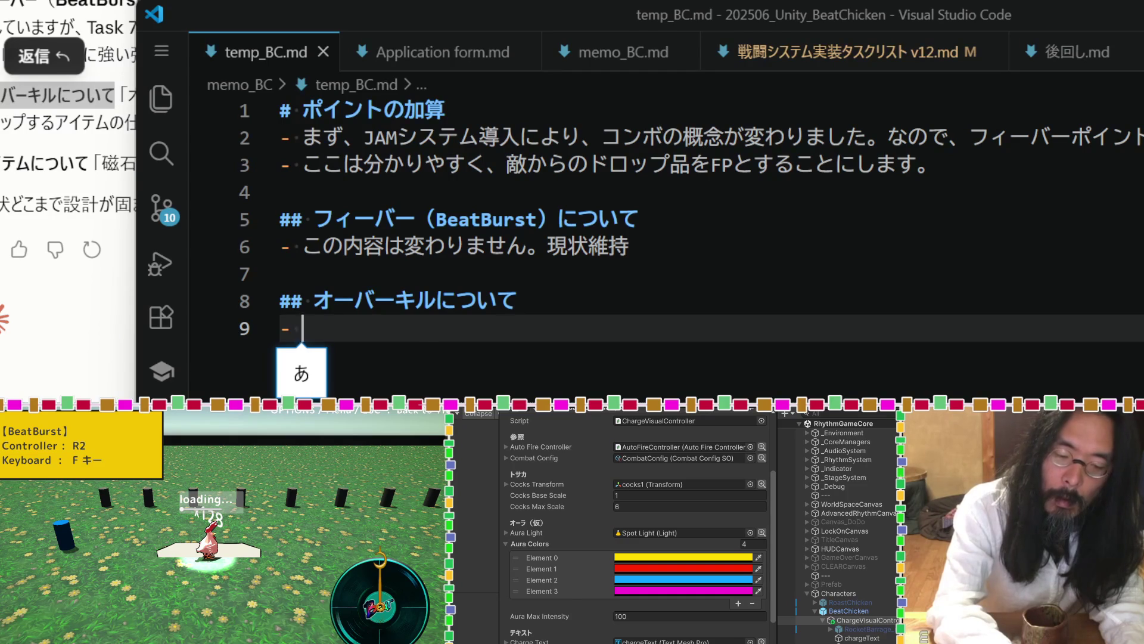
pyautogui.write('おーばーあ')
pyautogui.press('BackSpace')
pyautogui.press('BackSpace')
pyautogui.press('BackSpace')
pyautogui.write('ばーきる')
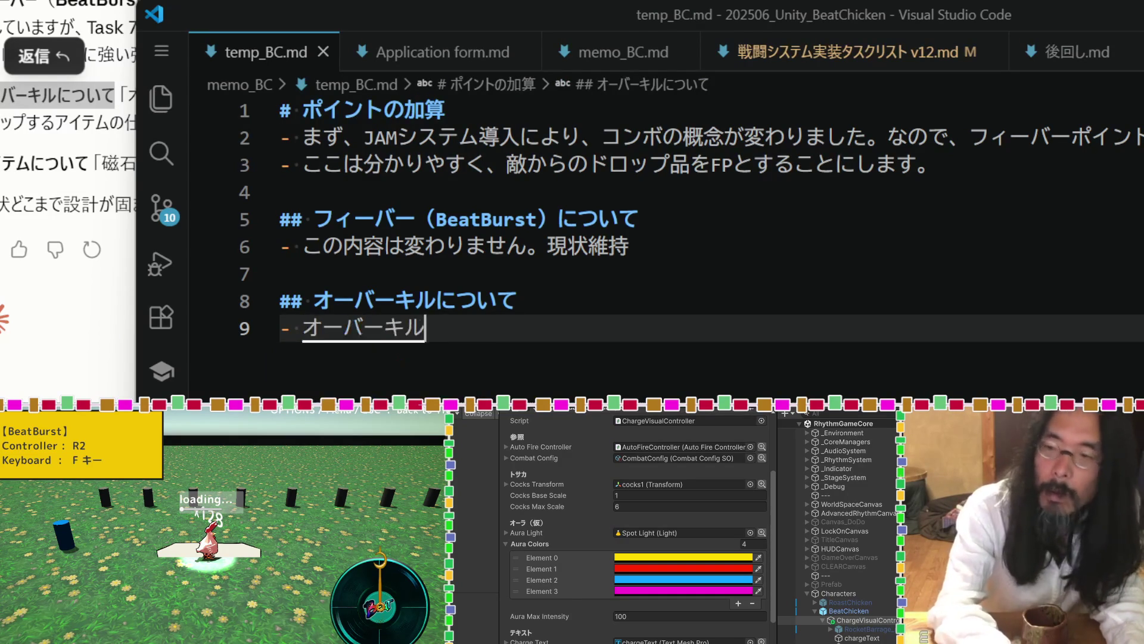
pyautogui.press('space')
pyautogui.write('すればす')
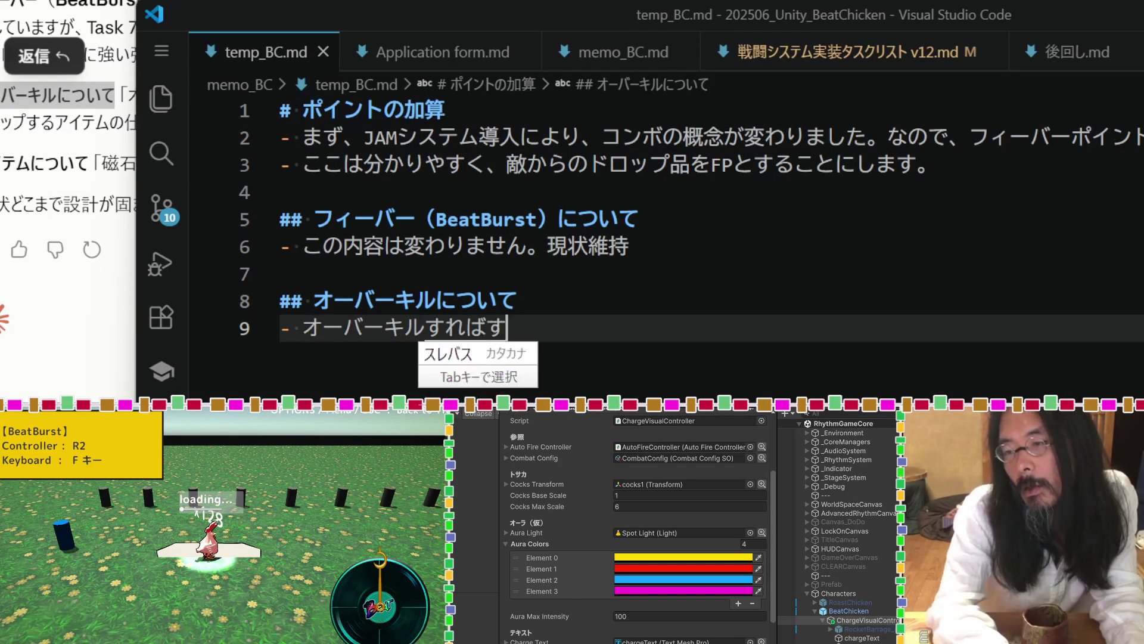
pyautogui.write('るほど、たく')
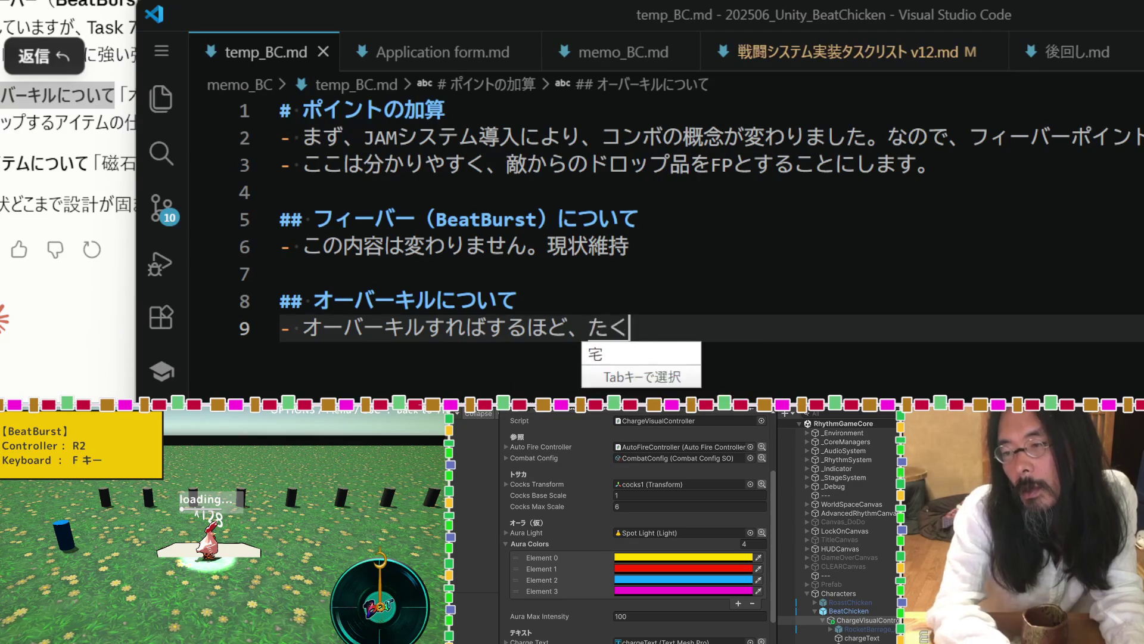
pyautogui.write('さんあいてm')
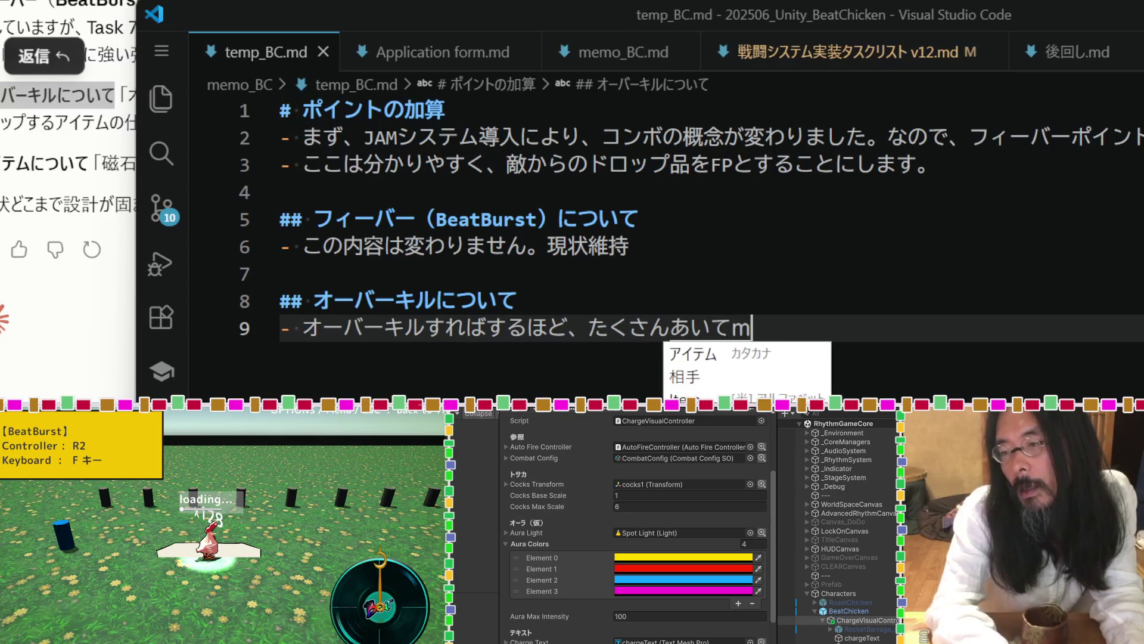
pyautogui.write('むをおとすよう')
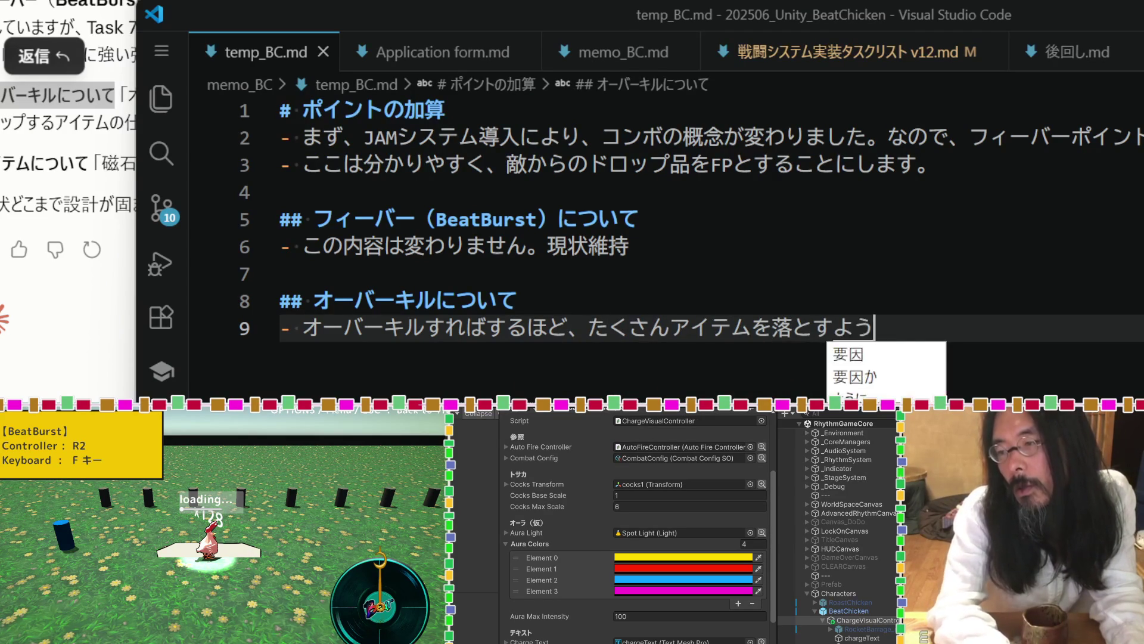
pyautogui.write('にしようかな')
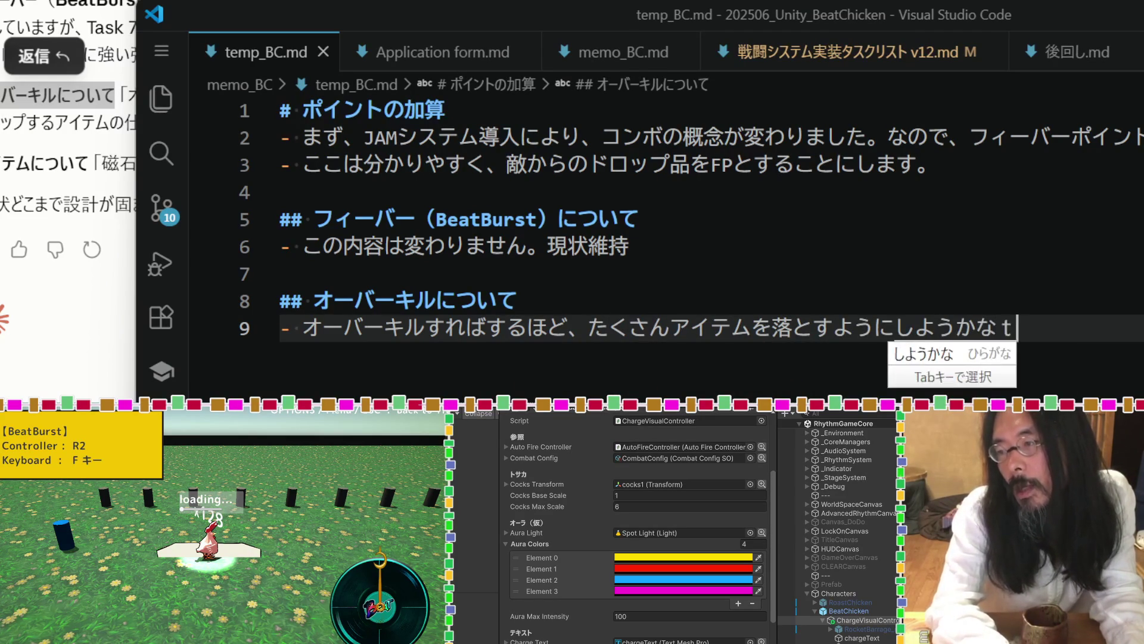
pyautogui.write('と。')
pyautogui.press('BackSpace')
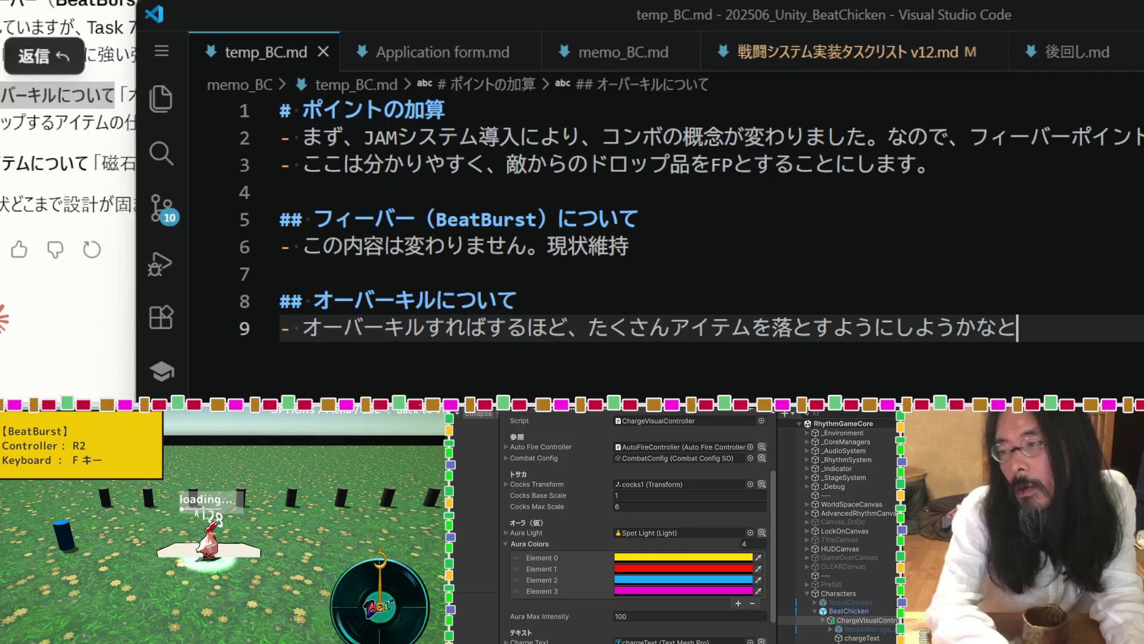
# Add a bullet 'ちなみにアイテムは食べ物で統一します。' stating all items are food.
pyautogui.press('Return')
pyautogui.write('ちなんみに')
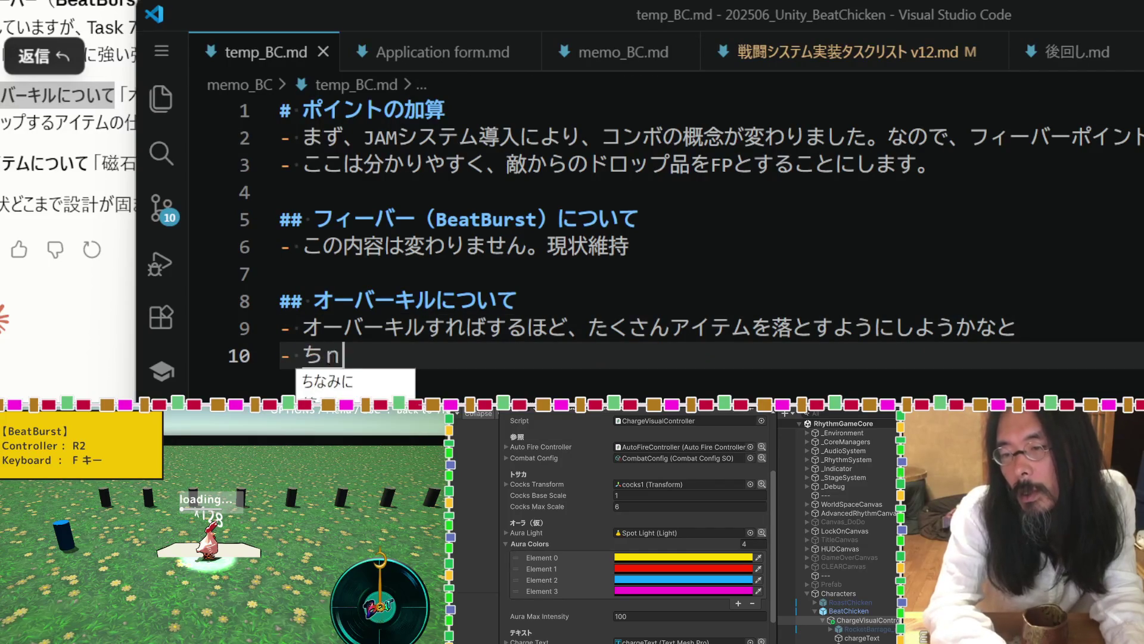
pyautogui.press('BackSpace')
pyautogui.press('BackSpace')
pyautogui.press('BackSpace')
pyautogui.write('みに')
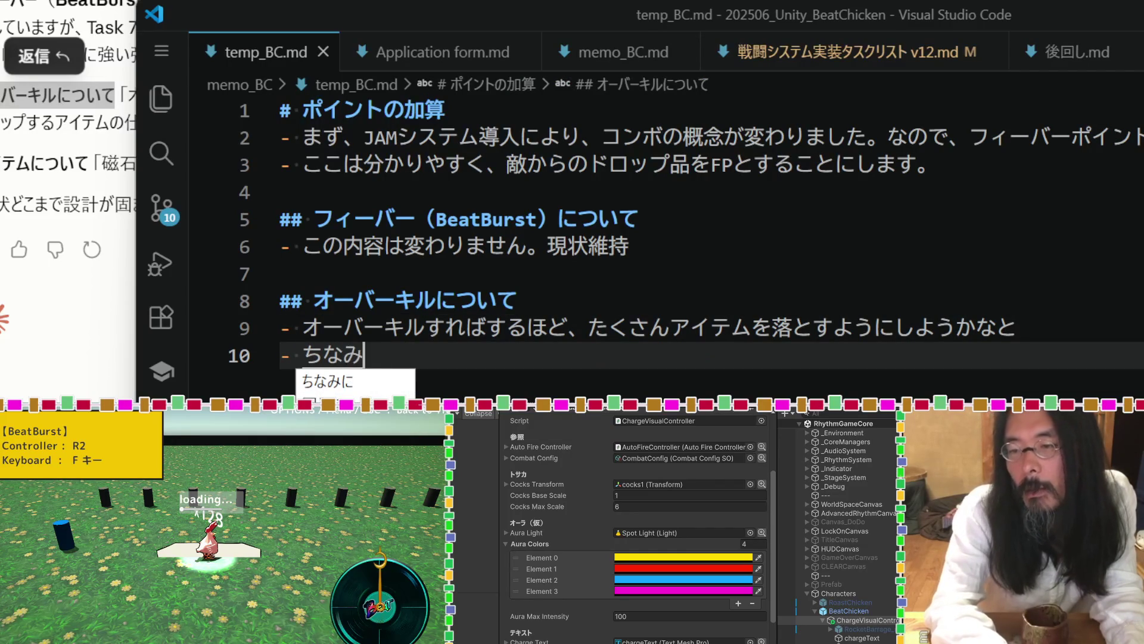
pyautogui.press('Return')
pyautogui.write('あいてむは')
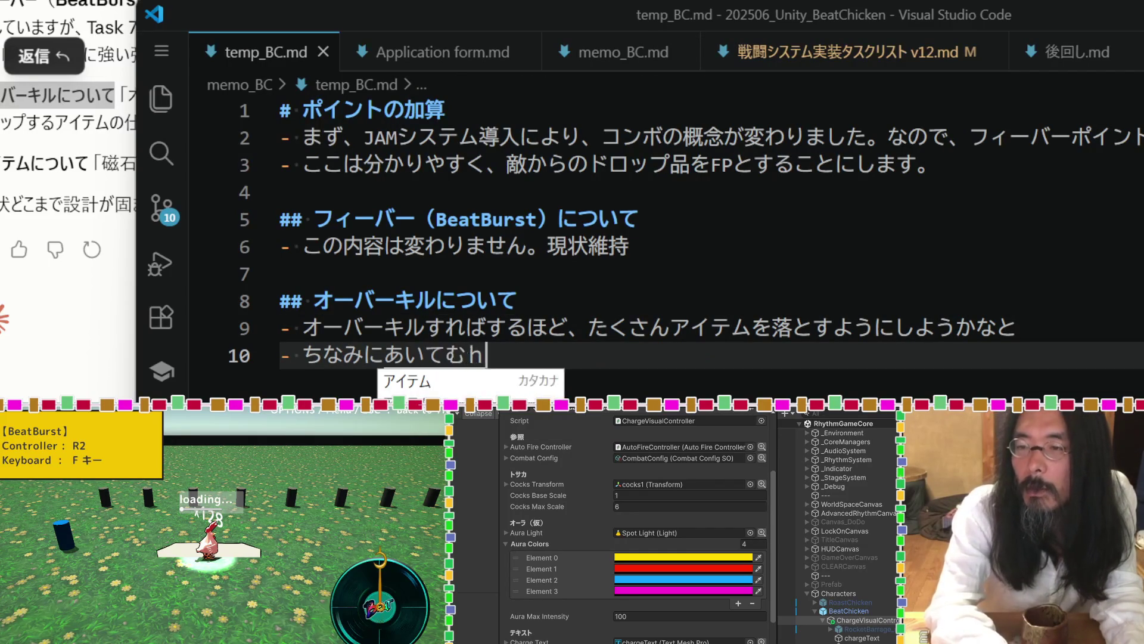
pyautogui.press('Return')
pyautogui.write('たbべ')
pyautogui.press('Tab')
pyautogui.press('Return')
pyautogui.write('でつ')
pyautogui.press('BackSpace')
pyautogui.write('とういつ')
pyautogui.press('space')
pyautogui.write('si')
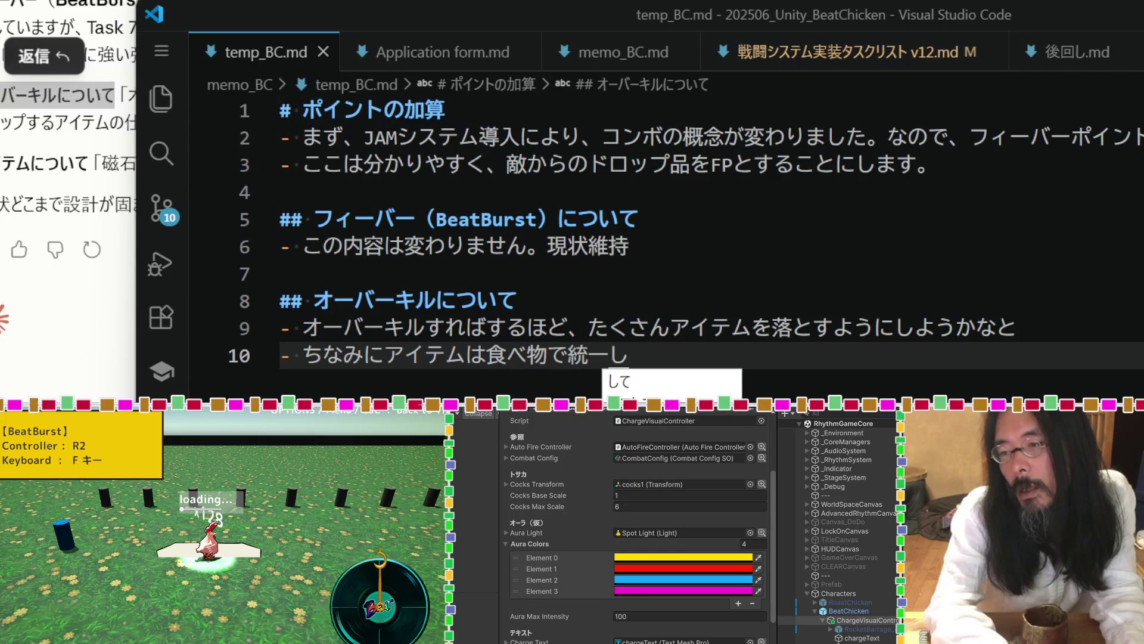
pyautogui.press('Return')
pyautogui.write('masu.')
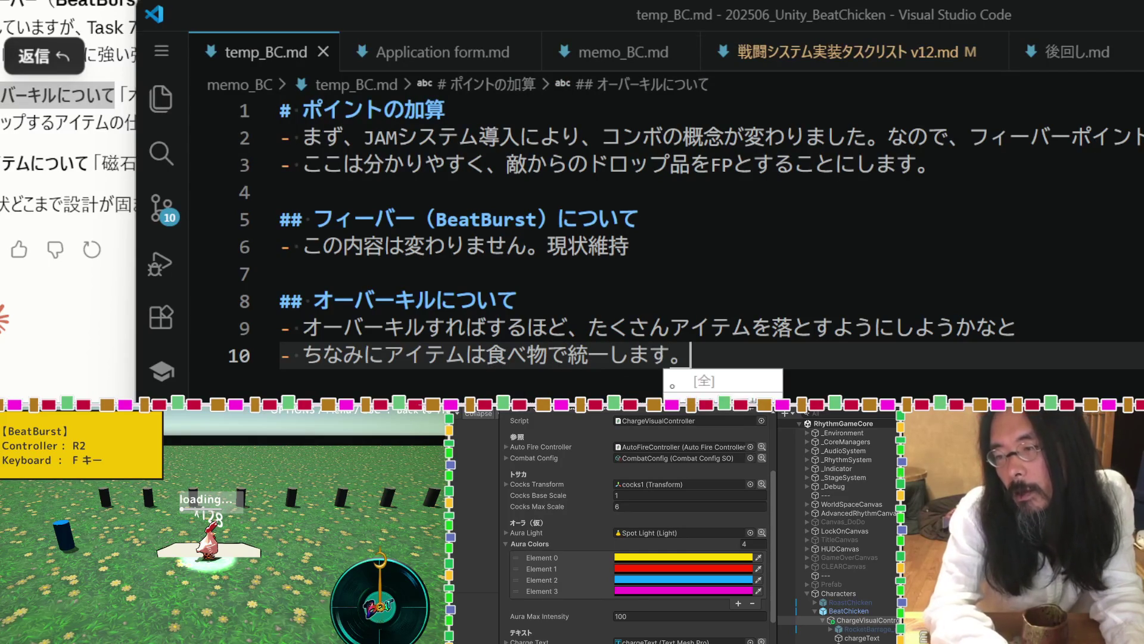
pyautogui.press('Return')
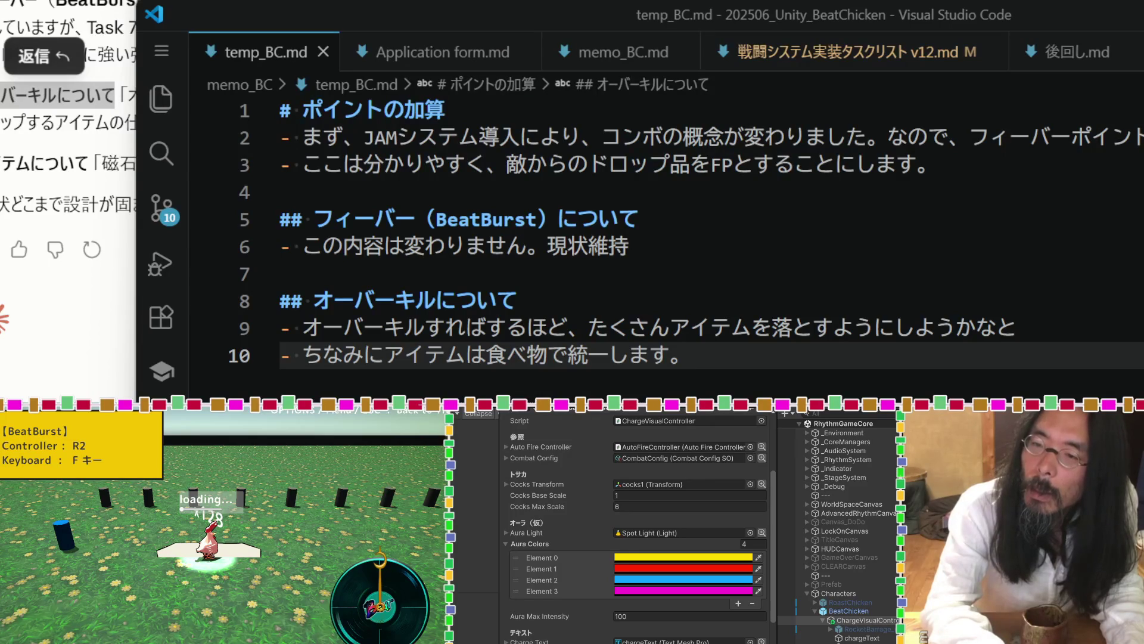
pyautogui.press('Return')
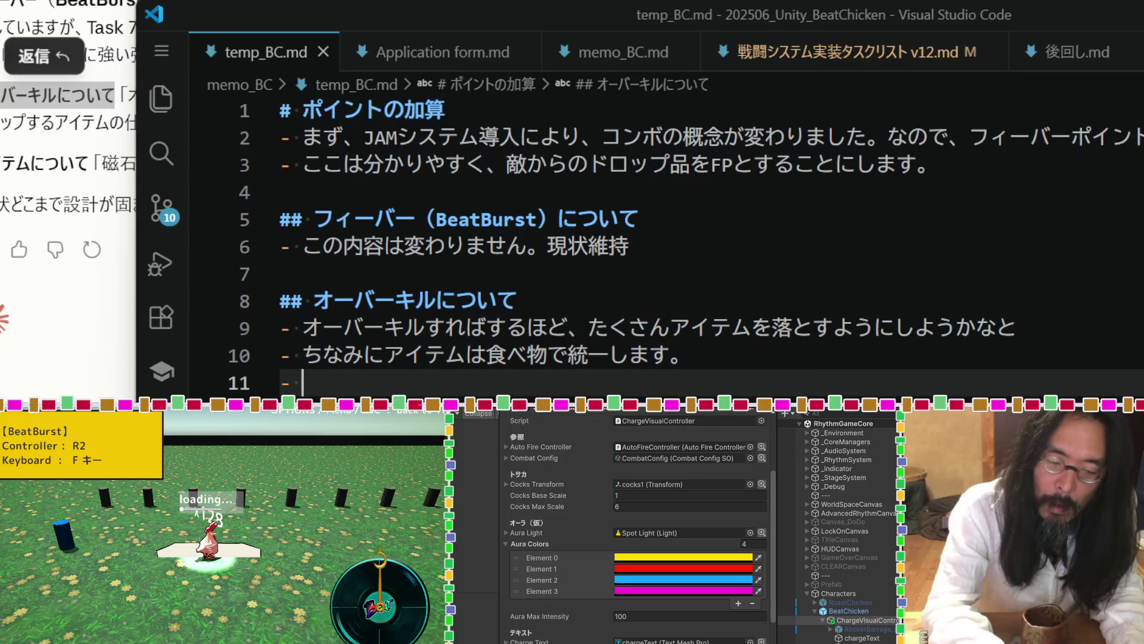
# Start line 11 with the item range '数個から20個ぐらい' and '倒すと'.
pyautogui.write('すうじゅ')
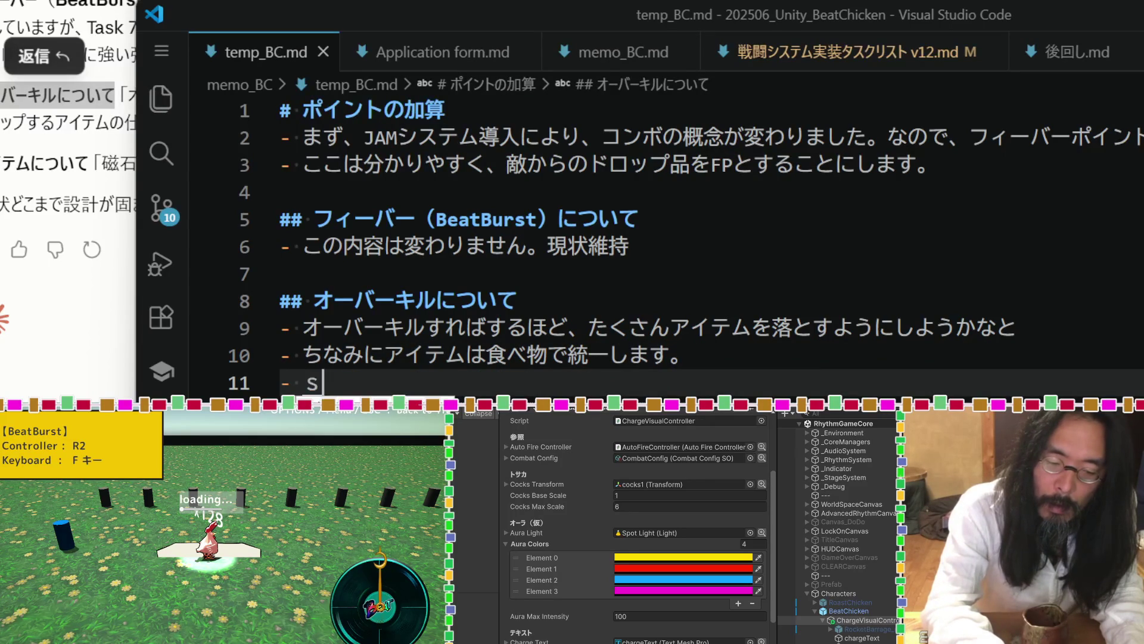
pyautogui.write('っこ')
pyautogui.press('space')
pyautogui.write('ぐrai')
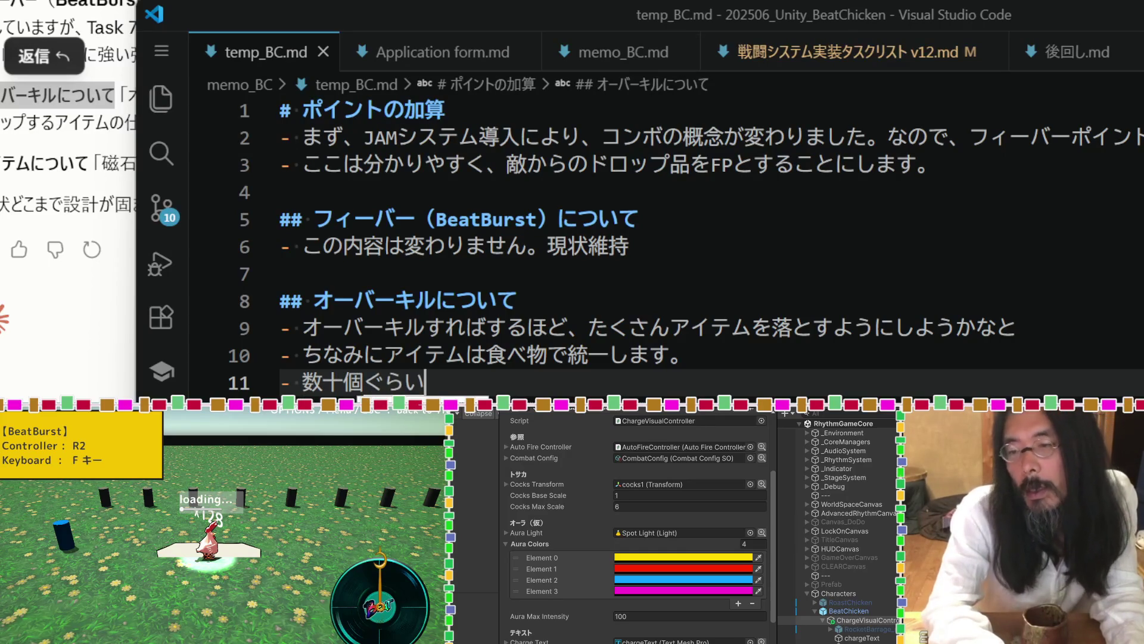
pyautogui.write('taosuto')
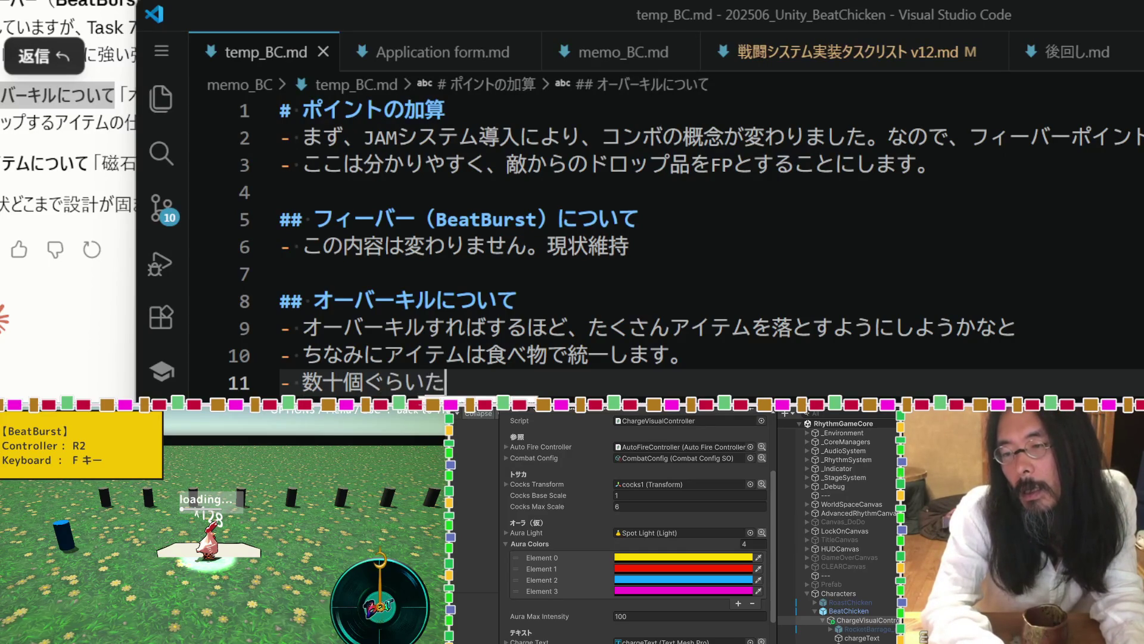
pyautogui.press('space')
pyautogui.press('Return')
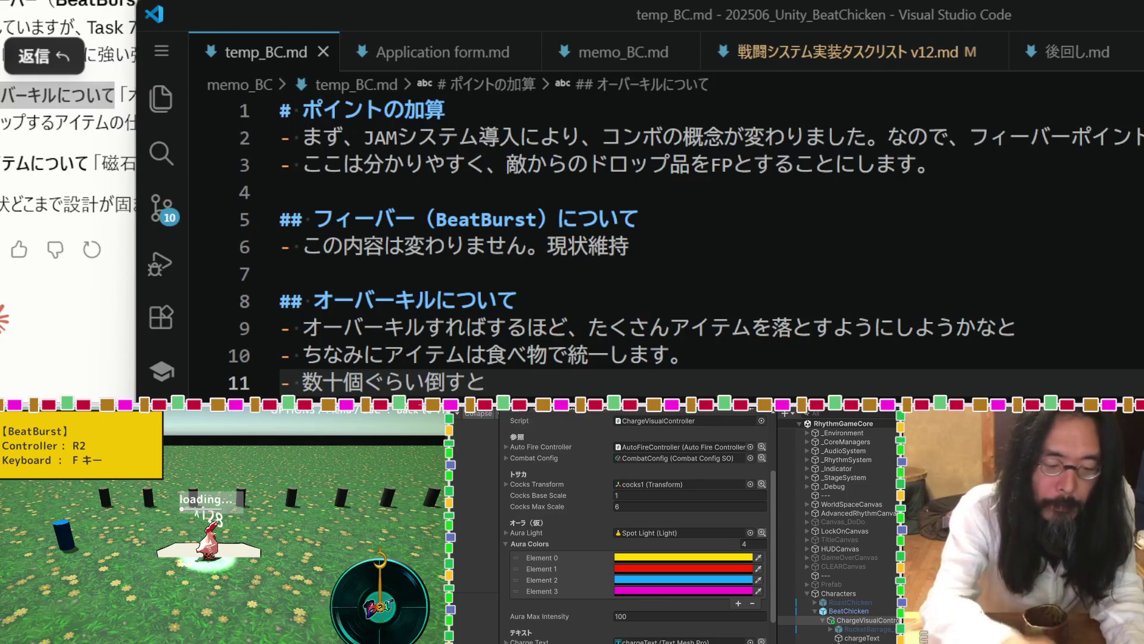
pyautogui.press('Left')
pyautogui.press('Left')
pyautogui.press('Left')
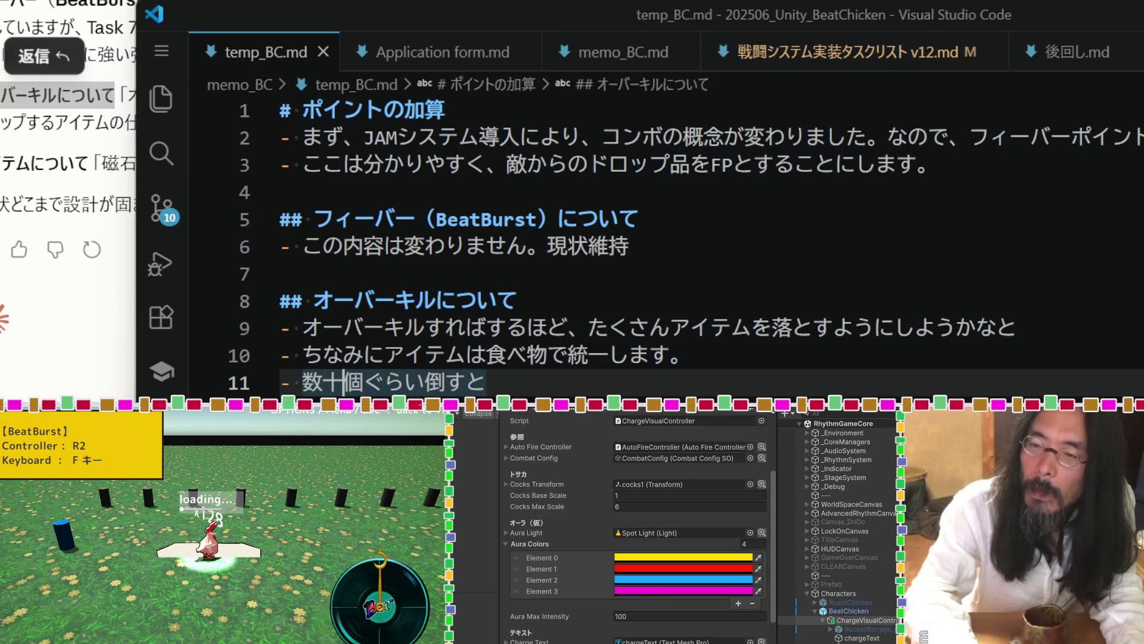
pyautogui.hotkey('shift', 'Right')
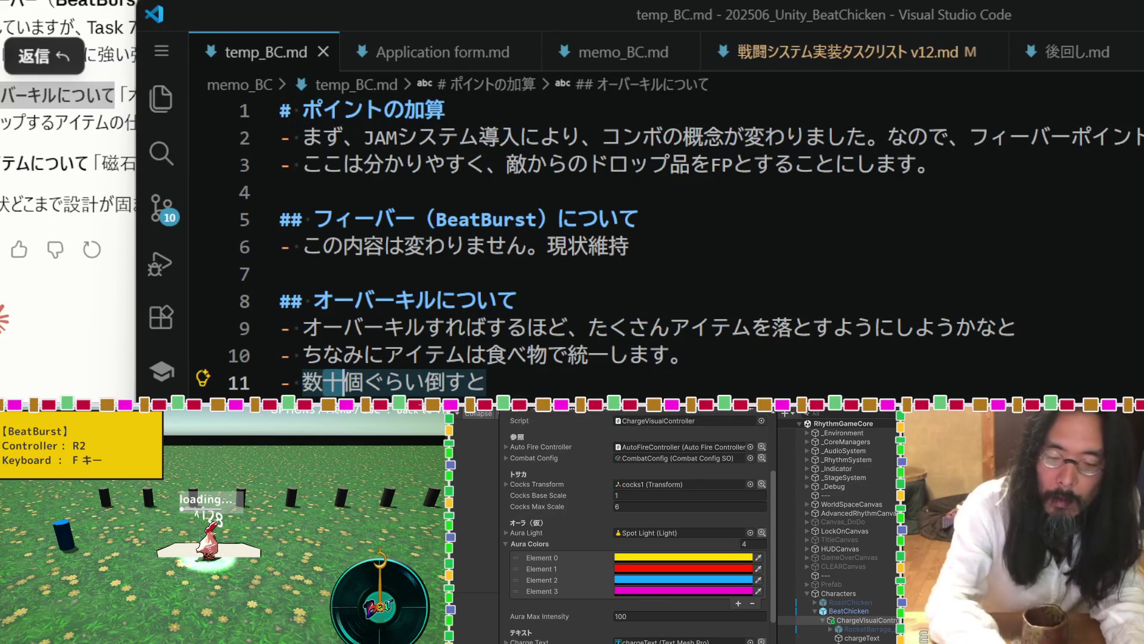
pyautogui.press('BackSpace')
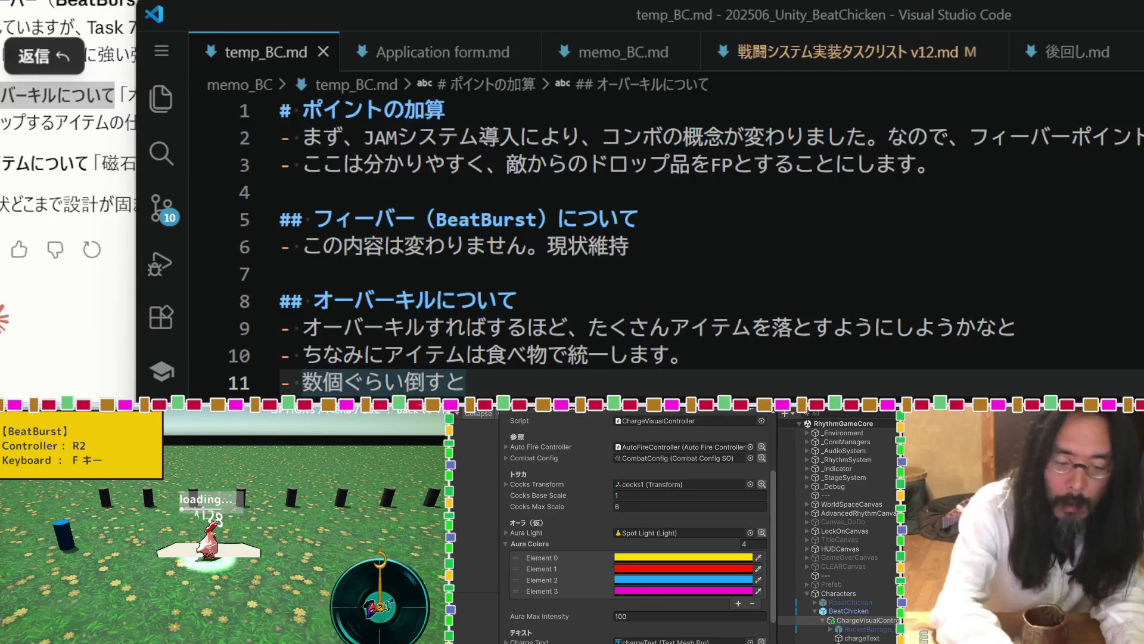
pyautogui.write('からすうじゅっこ')
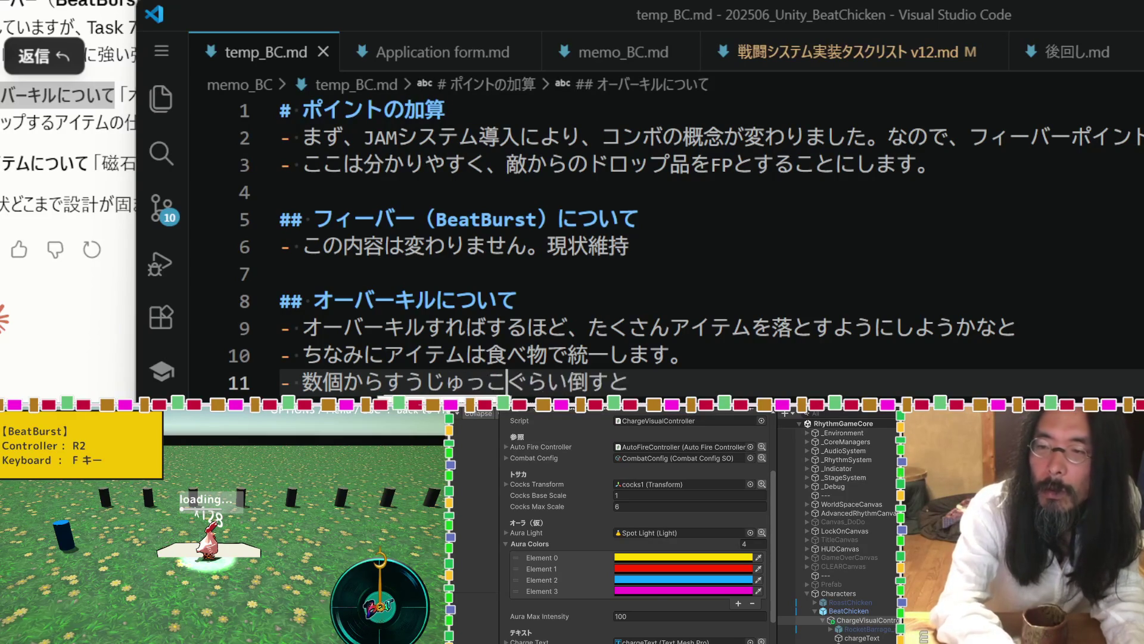
pyautogui.press('space')
pyautogui.press('Return')
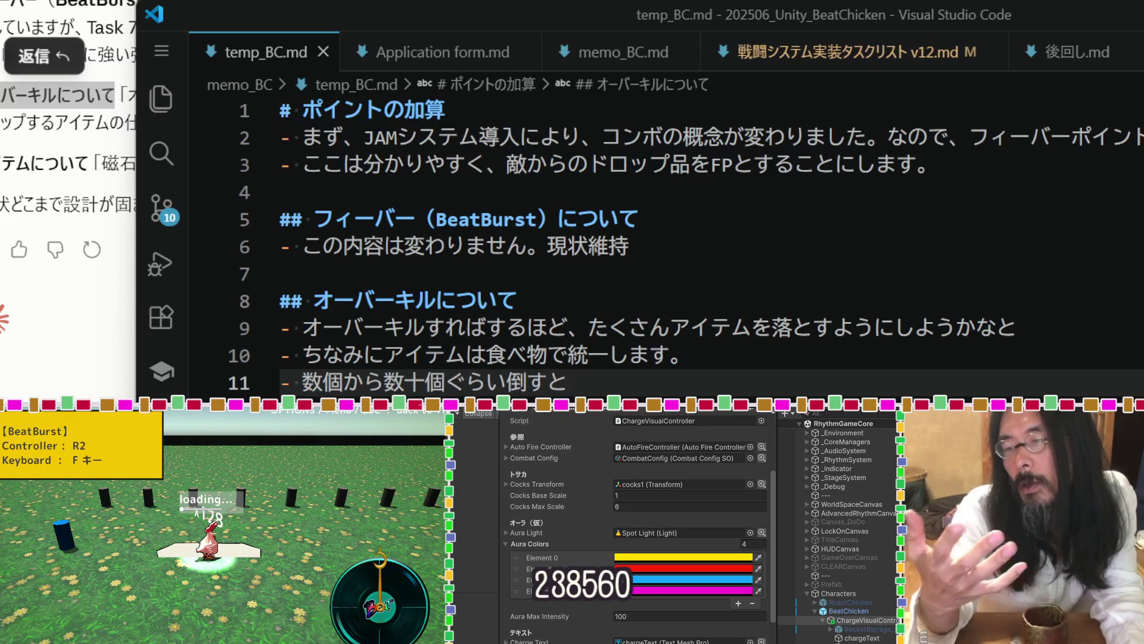
pyautogui.hotkey('shift', 'Left')
pyautogui.hotkey('shift', 'Left')
pyautogui.hotkey('shift', 'Left')
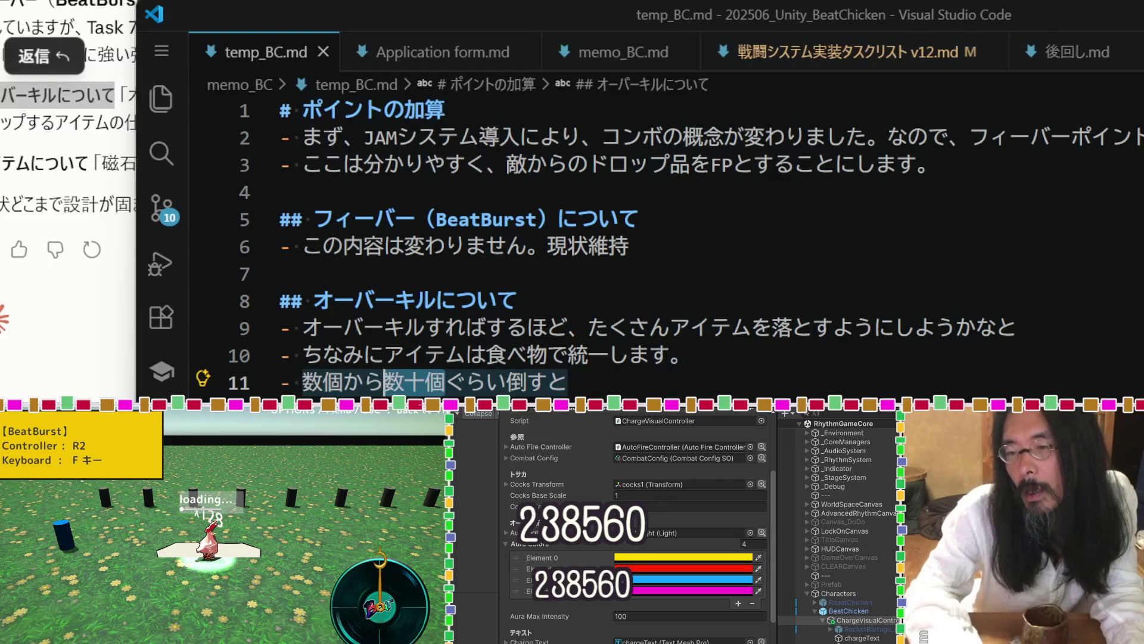
pyautogui.write('20')
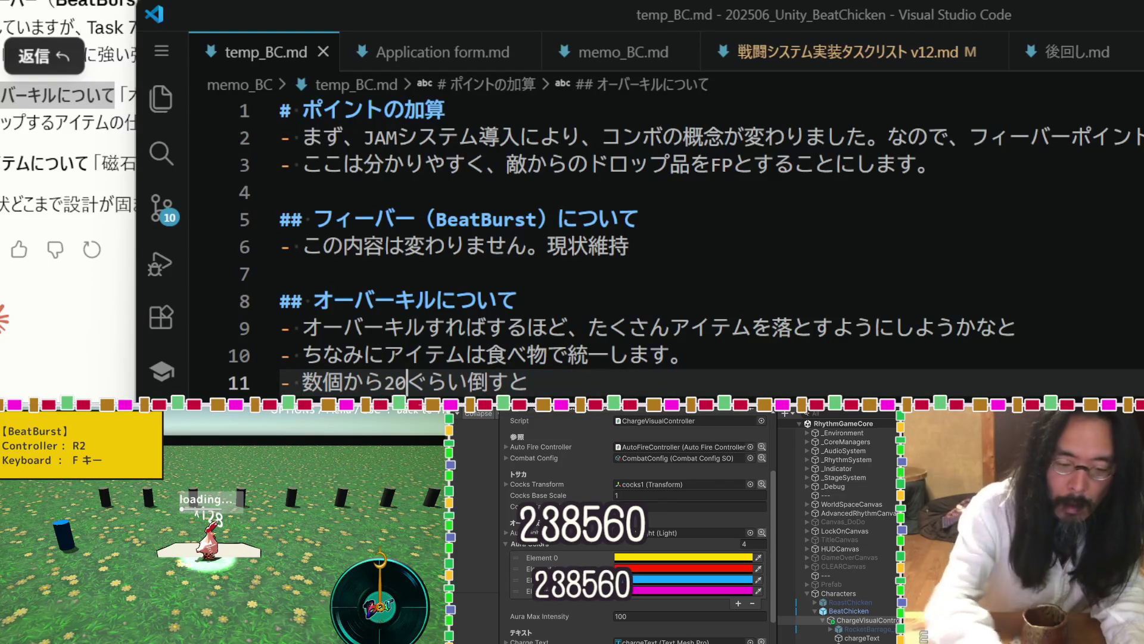
pyautogui.write('k')
pyautogui.press('BackSpace')
pyautogui.write('個')
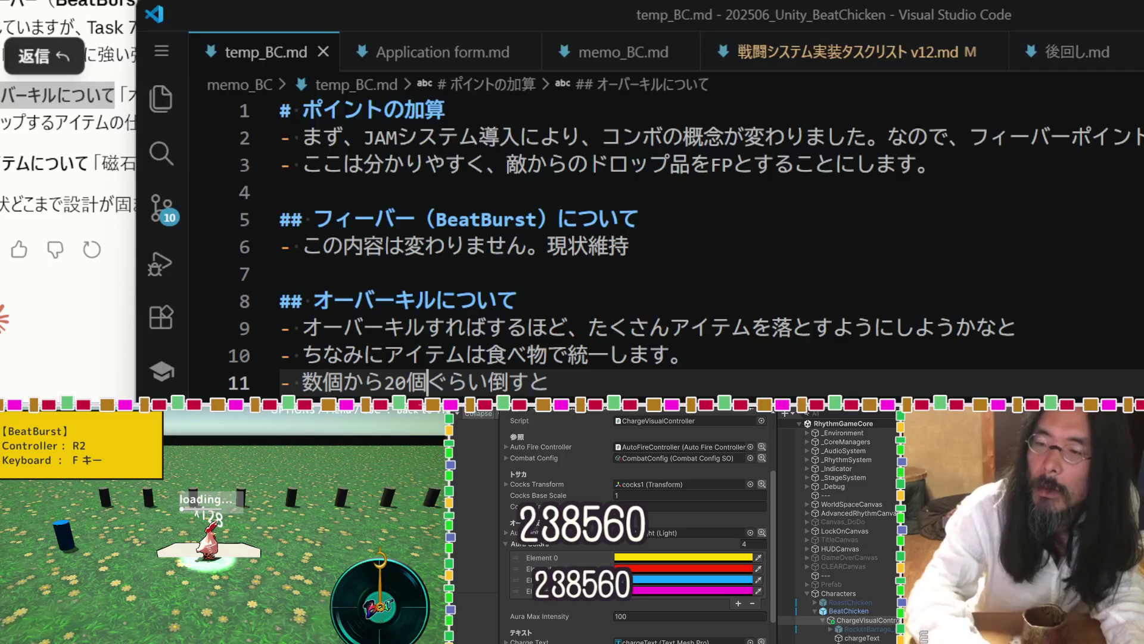
# Finish line 11 so several to about 20 items scatter out when an enemy is defeated.
pyautogui.click(489, 382)
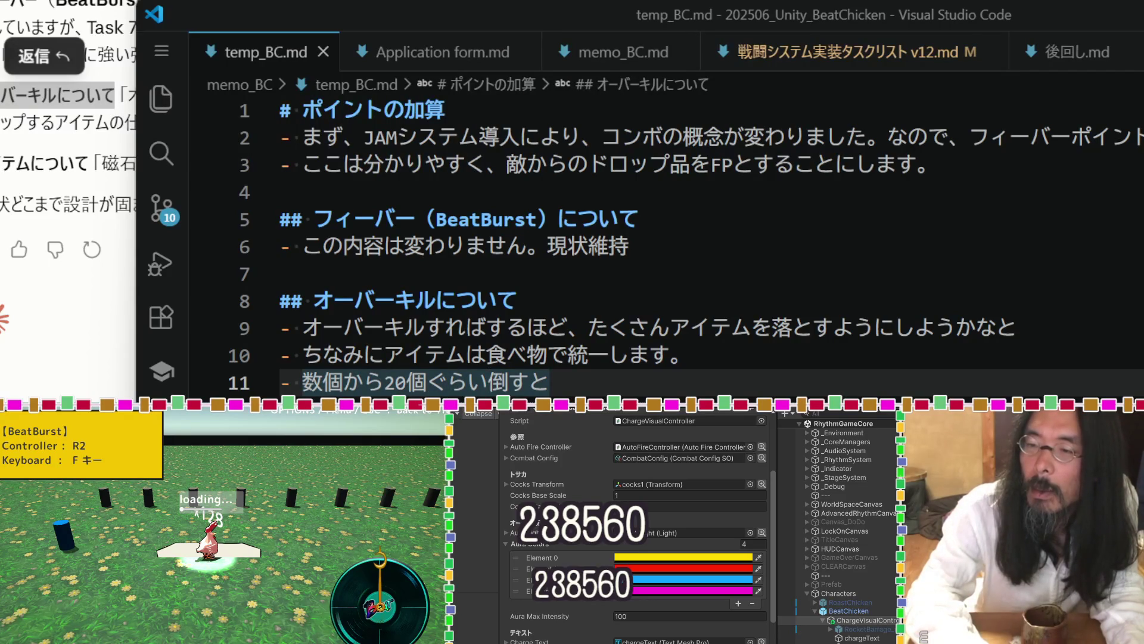
pyautogui.write('のは')
pyautogui.write('幅で')
pyautogui.press('Right')
pyautogui.write('アイテムどｒ')
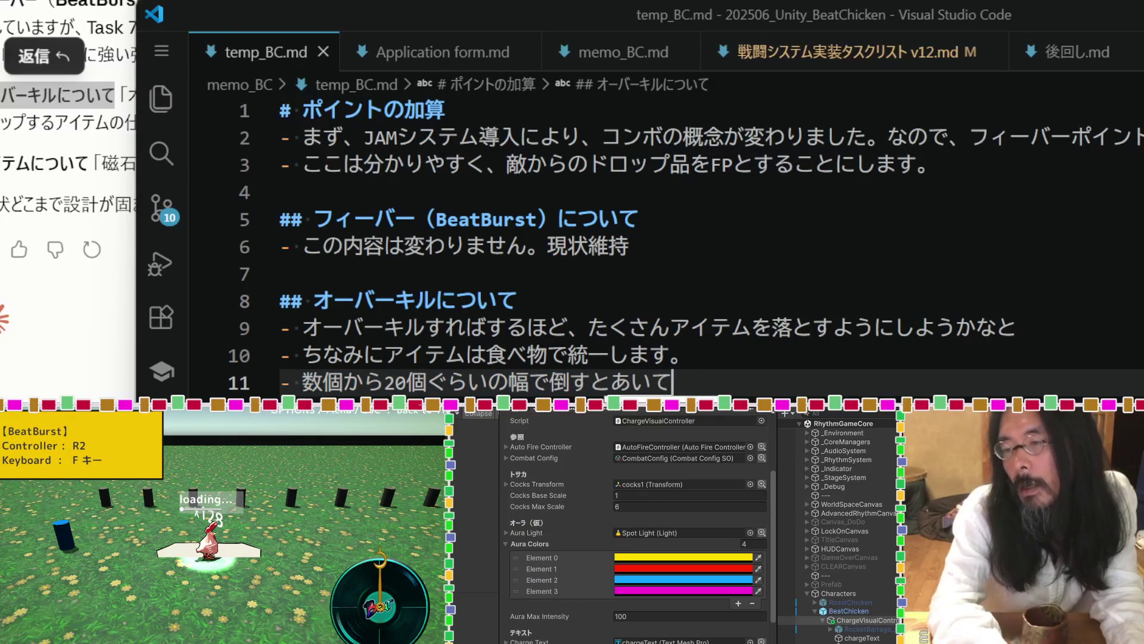
pyautogui.press('BackSpace')
pyautogui.press('BackSpace')
pyautogui.write('が')
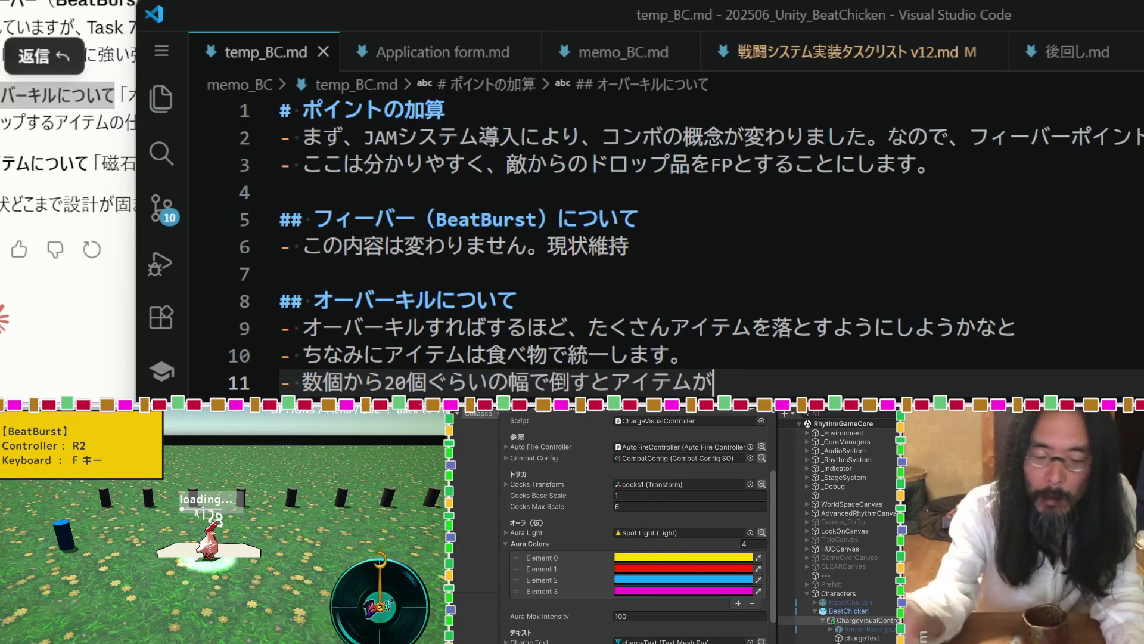
pyautogui.write('どば')
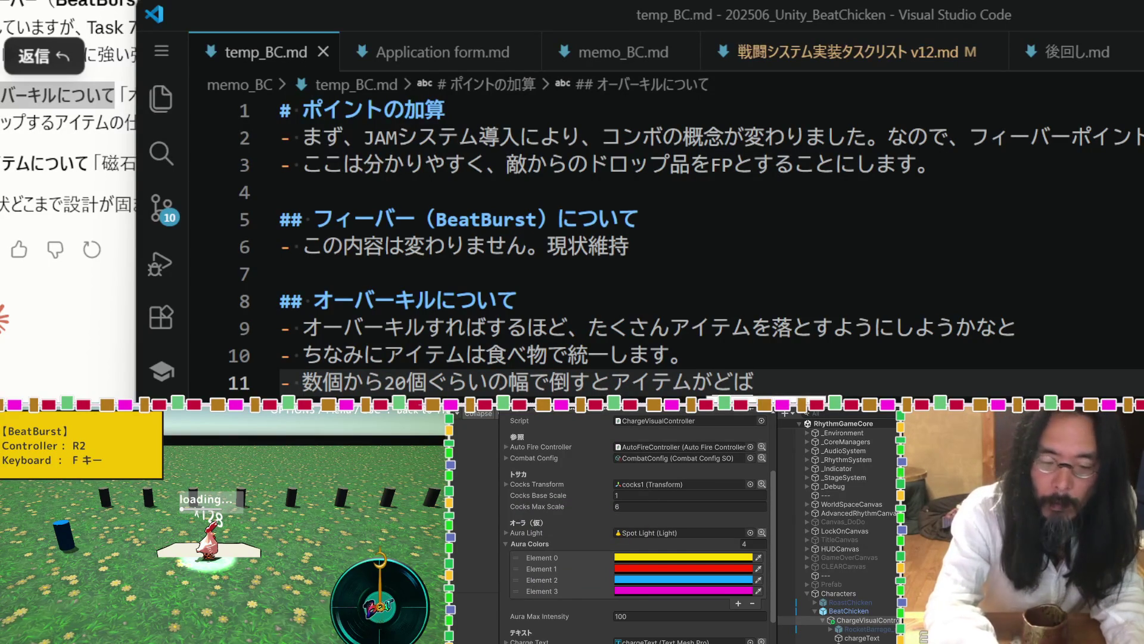
pyautogui.press('BackSpace')
pyautogui.press('BackSpace')
pyautogui.write('ドバっと')
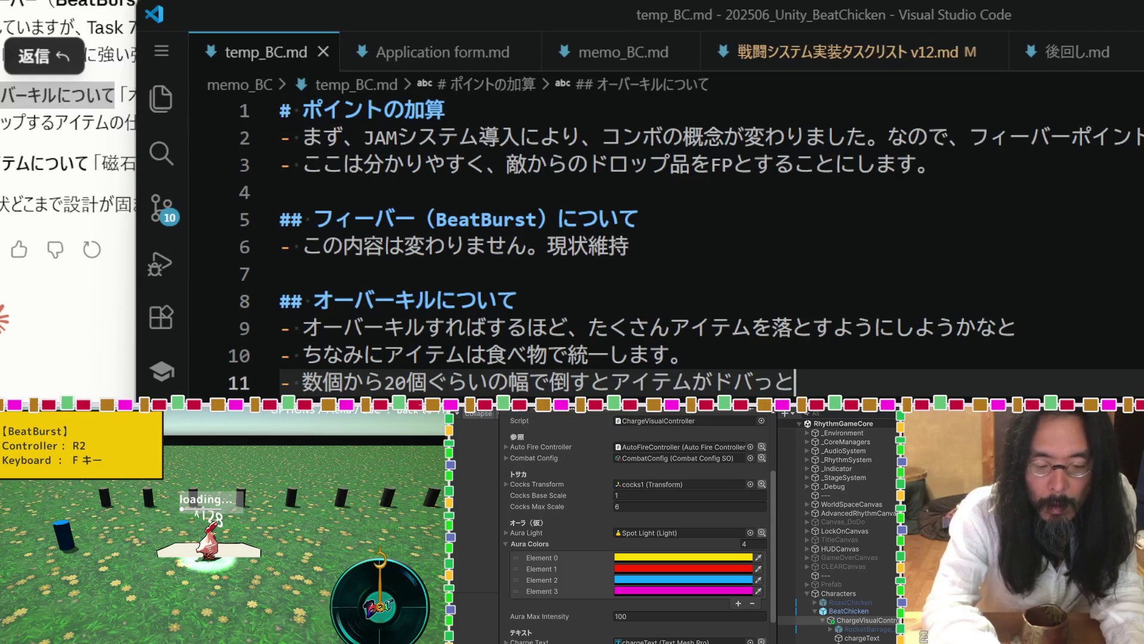
pyautogui.write('散らばるようnな感じで')
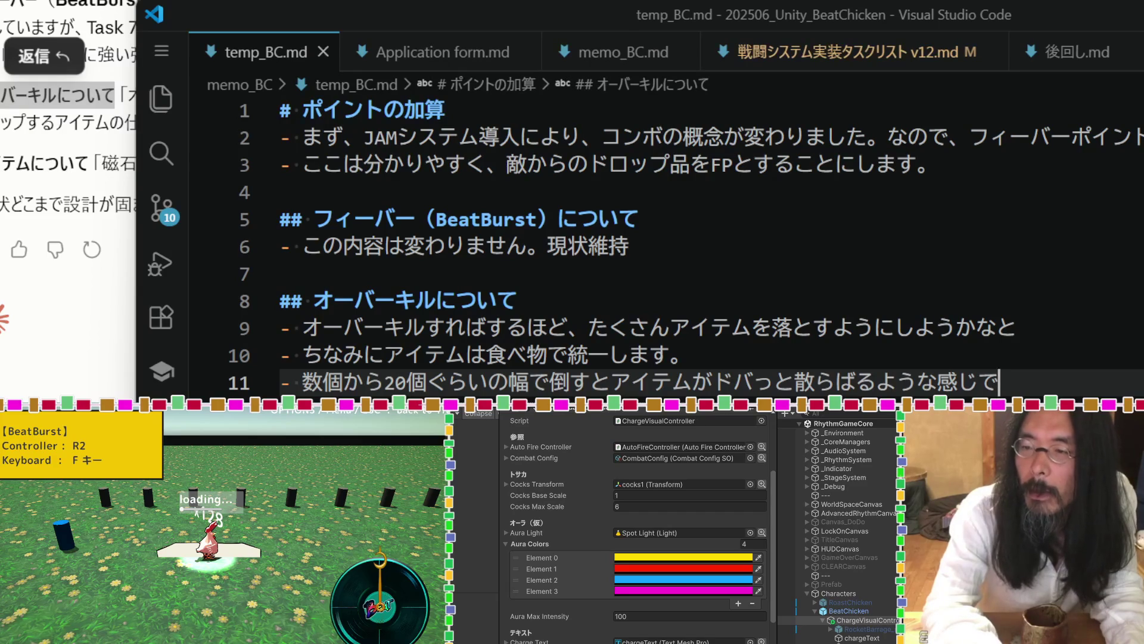
pyautogui.press('Return')
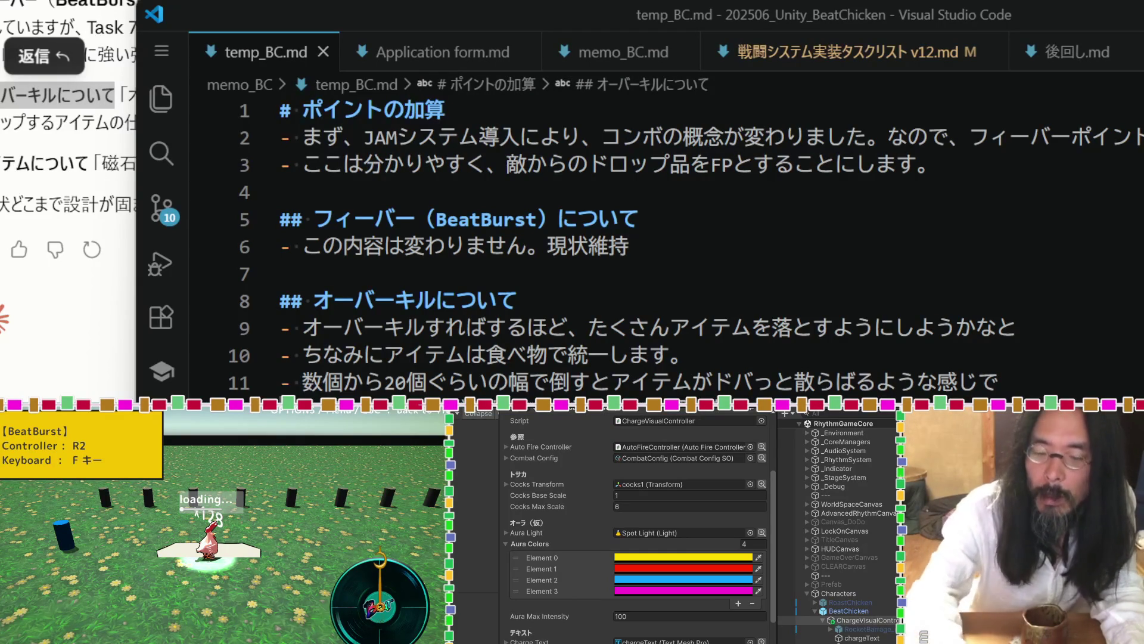
# Select the heading of Claude's question about items in the chat.
pyautogui.click(120, 172)
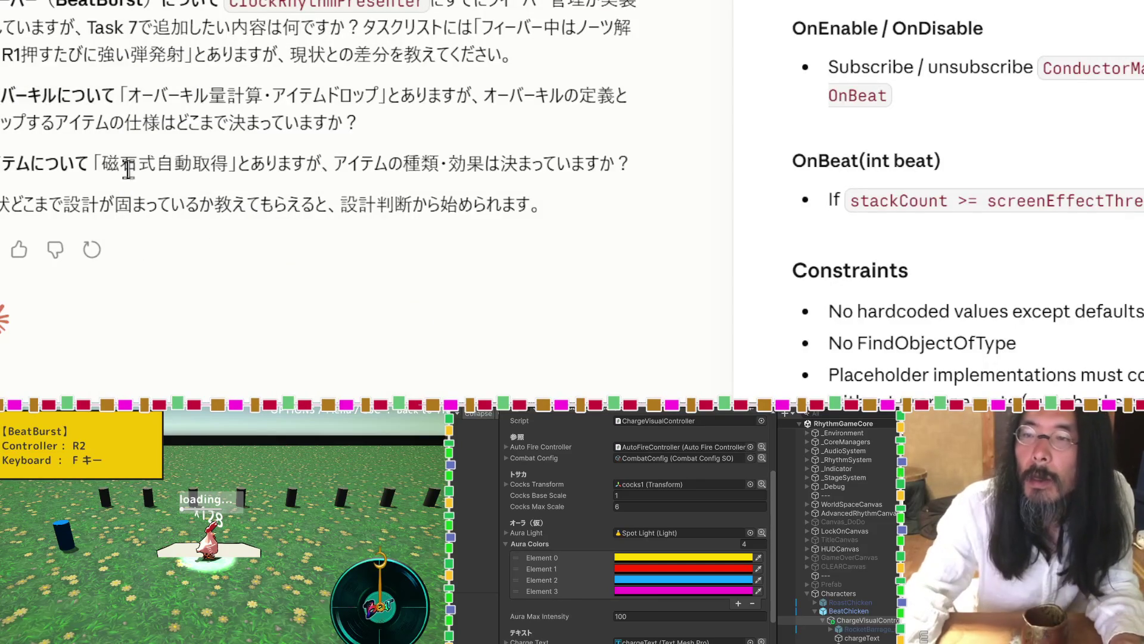
pyautogui.moveTo(89, 162); pyautogui.dragTo(2, 162)
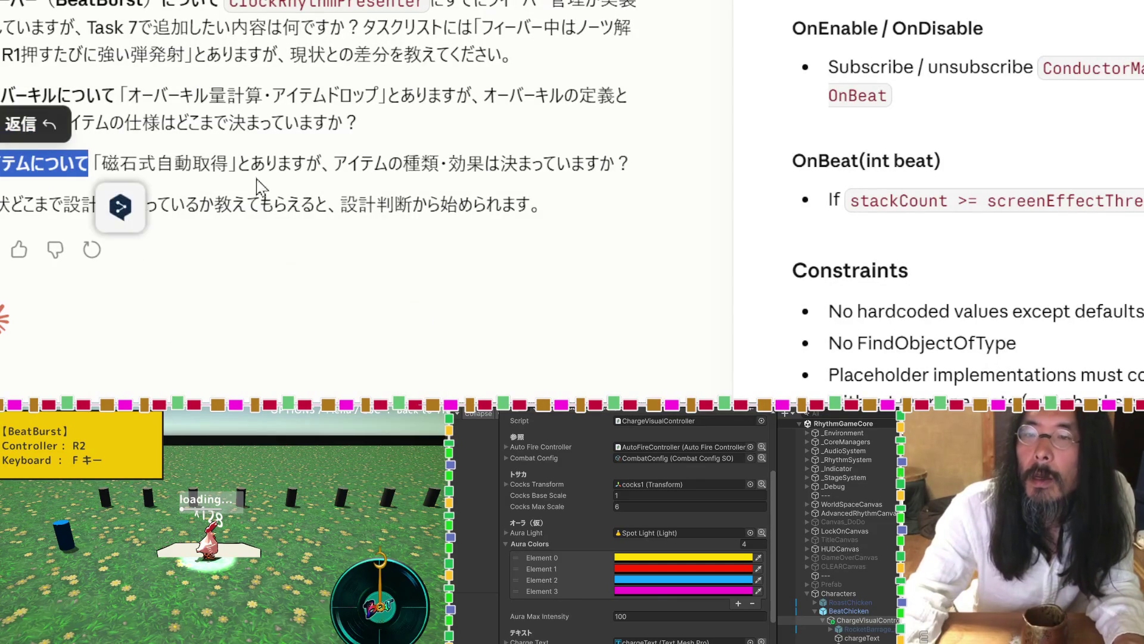
pyautogui.hotkey('alt', 'Tab')
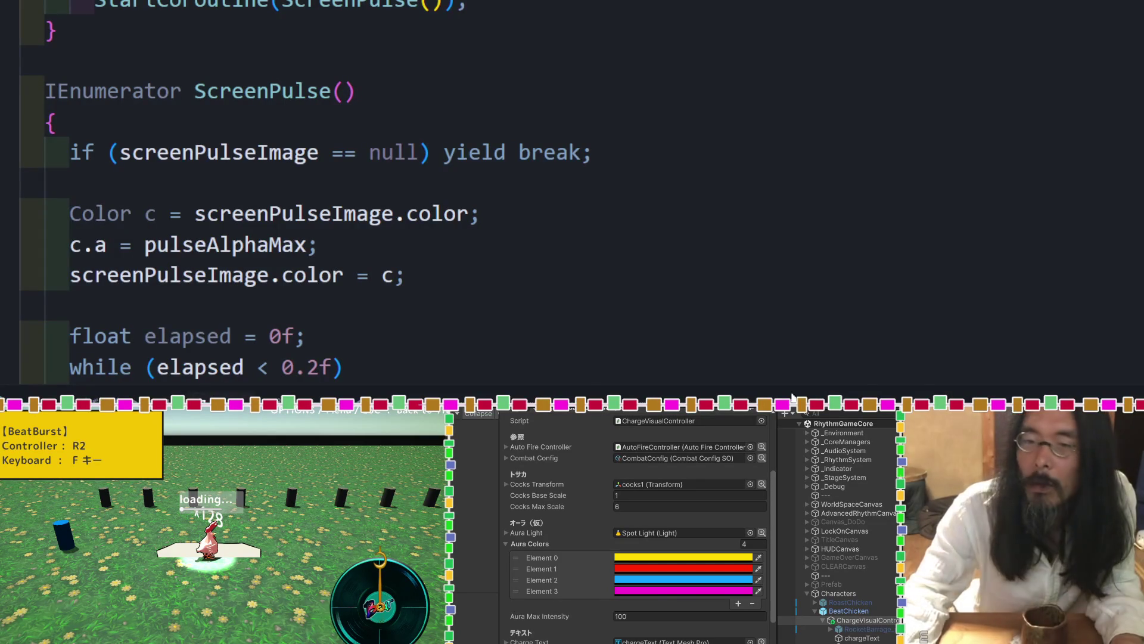
pyautogui.hotkey('alt', 'Tab')
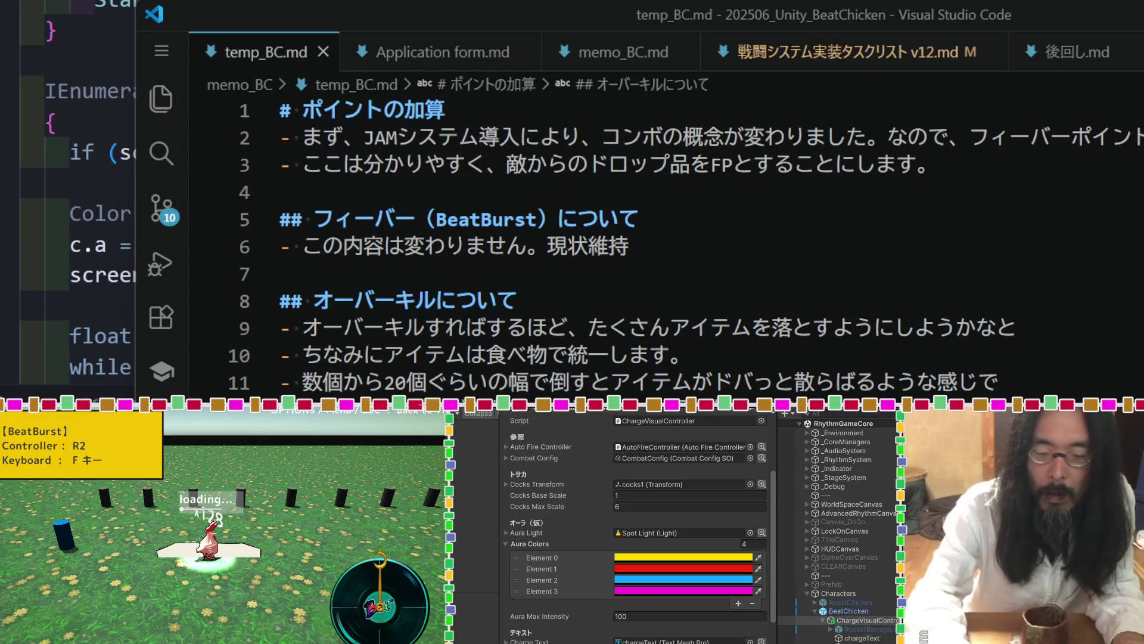
# Paste the copied items heading into the memo and review it.
pyautogui.hotkey('ctrl', 'v')
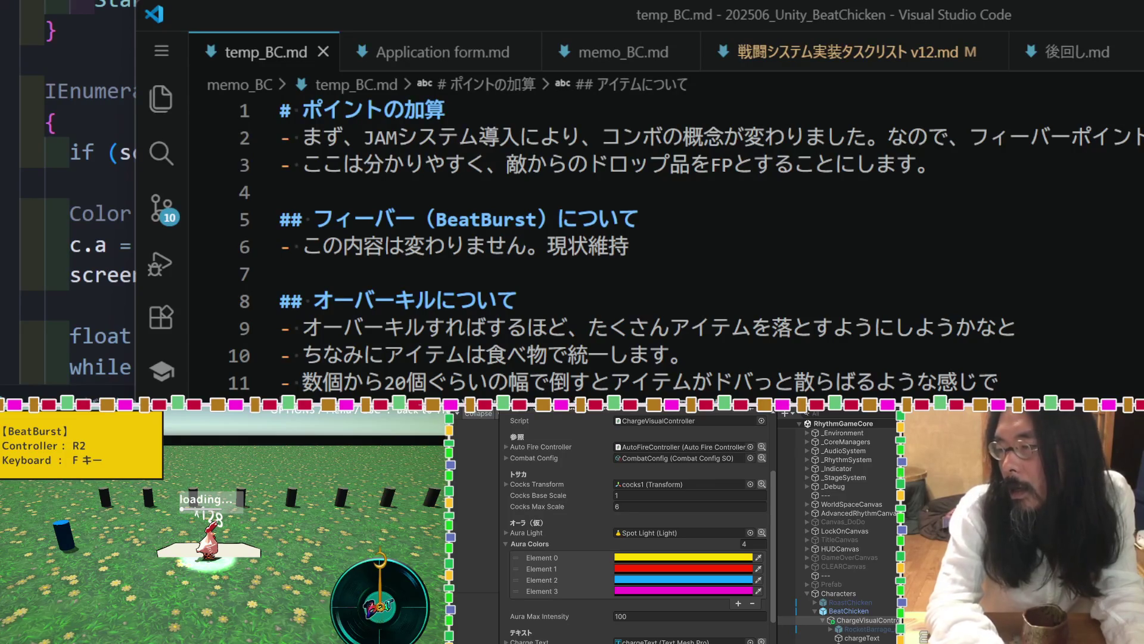
pyautogui.scroll(-1, 685, 250)
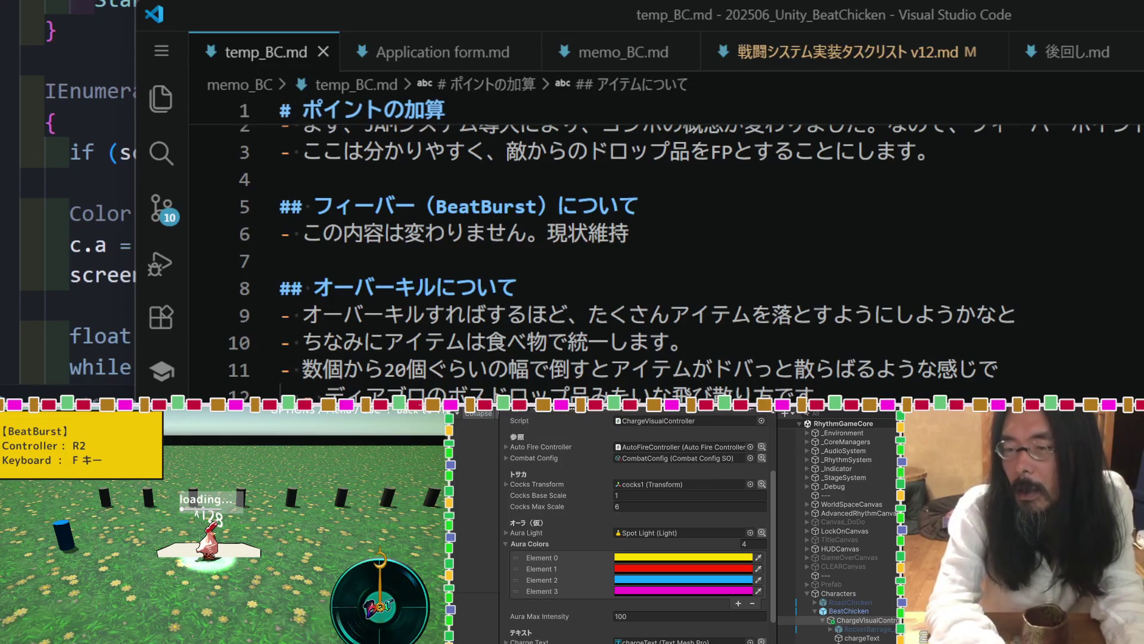
pyautogui.scroll(1, 667, 250)
# Clear the entire memo text out of temp_BC.md.
pyautogui.hotkey('ctrl', 'a')
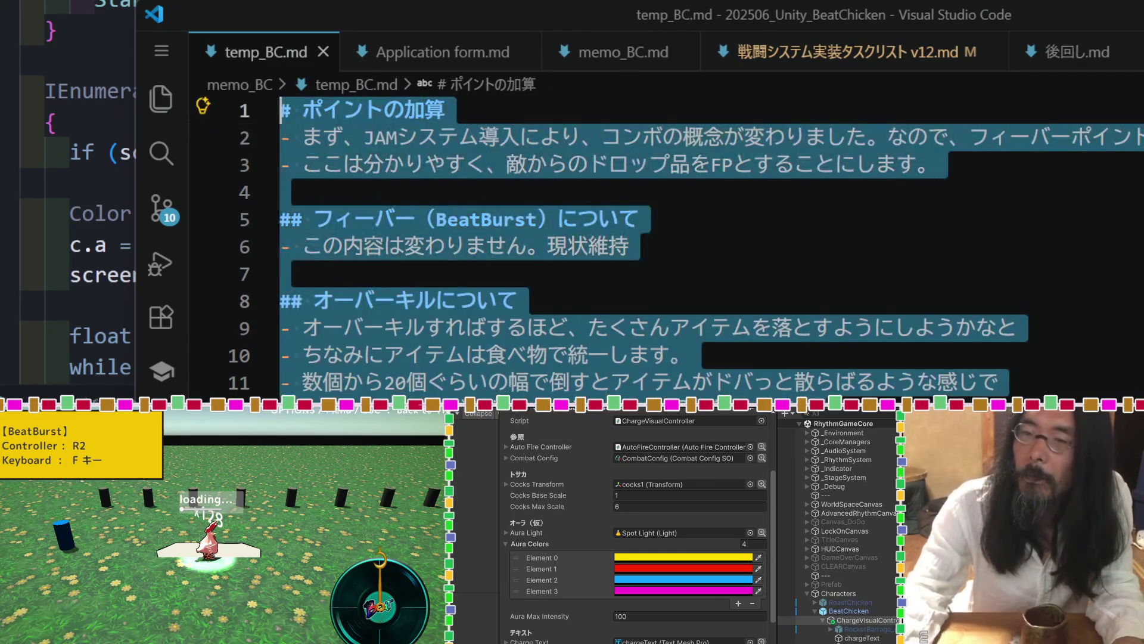
pyautogui.press('BackSpace')
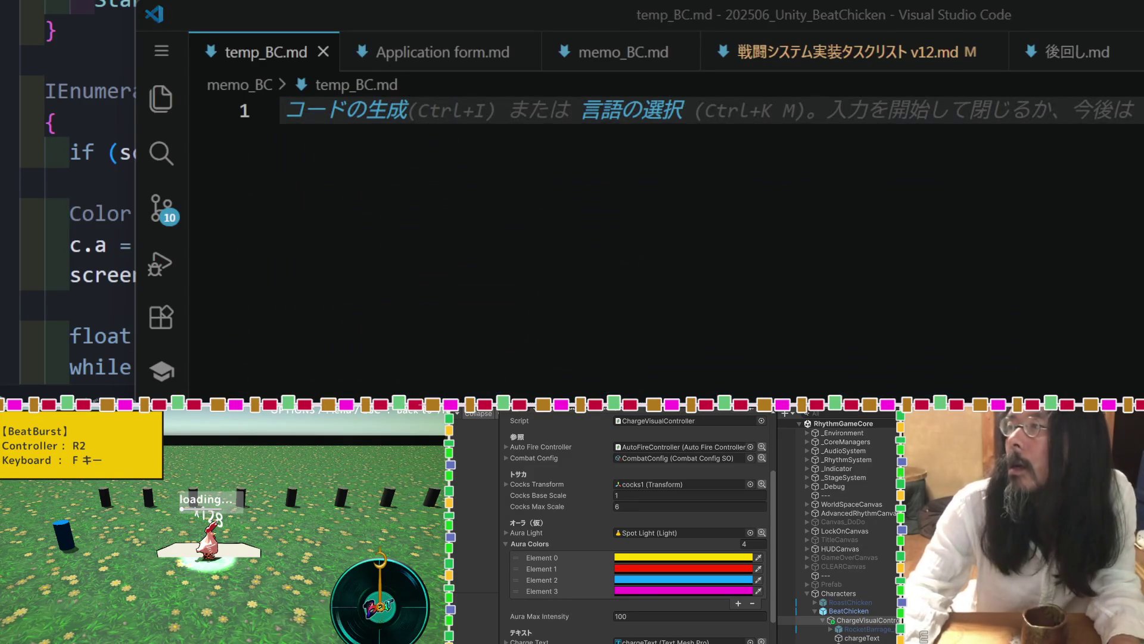
pyautogui.hotkey('alt', 'Tab')
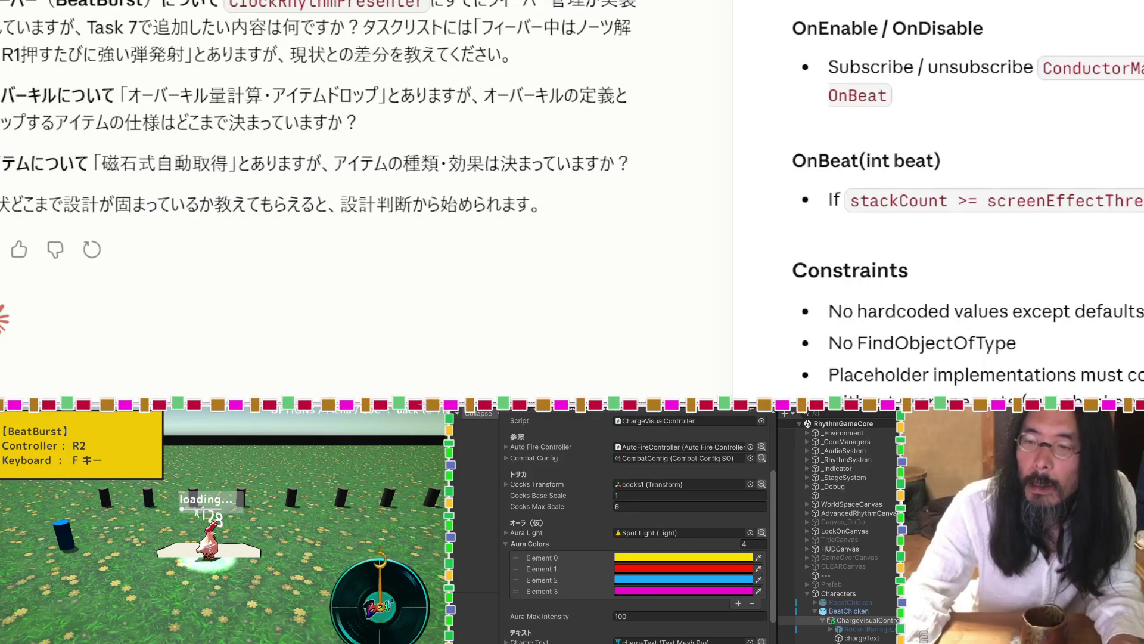
# Send the pasted memo to Claude and select its request for script files in the reply.
pyautogui.hotkey('ctrl', 'v')
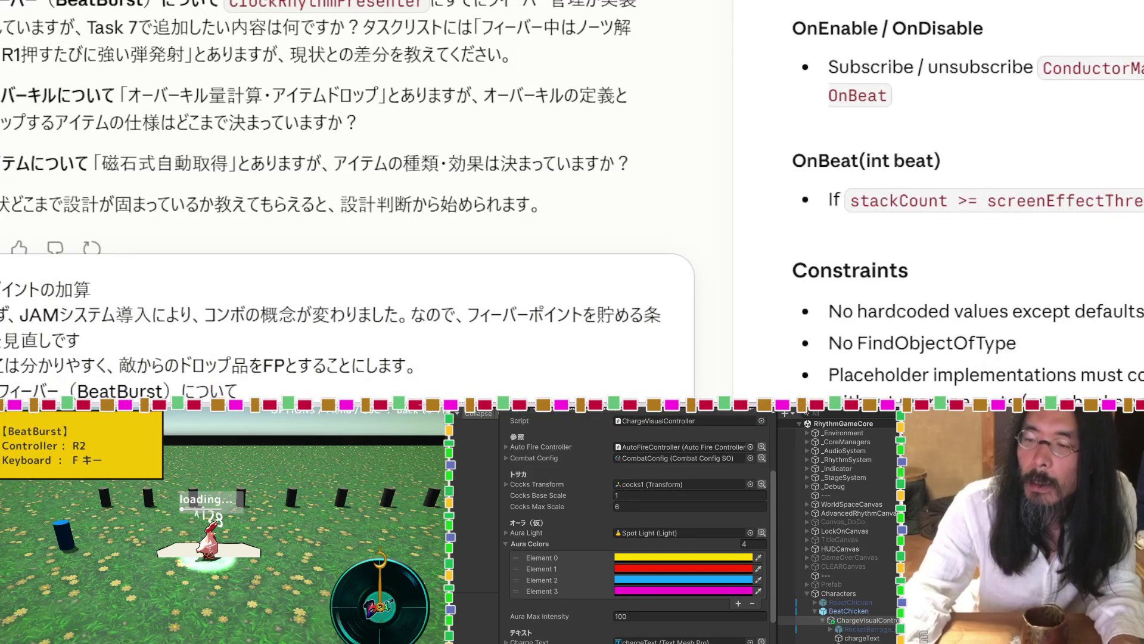
pyautogui.press('Return')
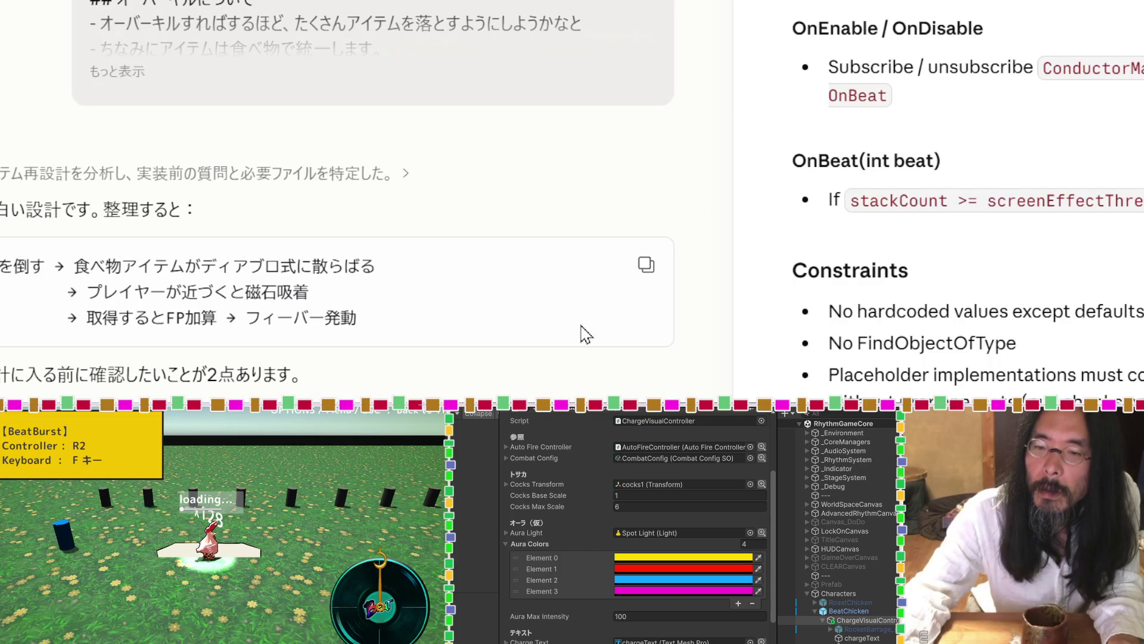
pyautogui.scroll(-3, 587, 333)
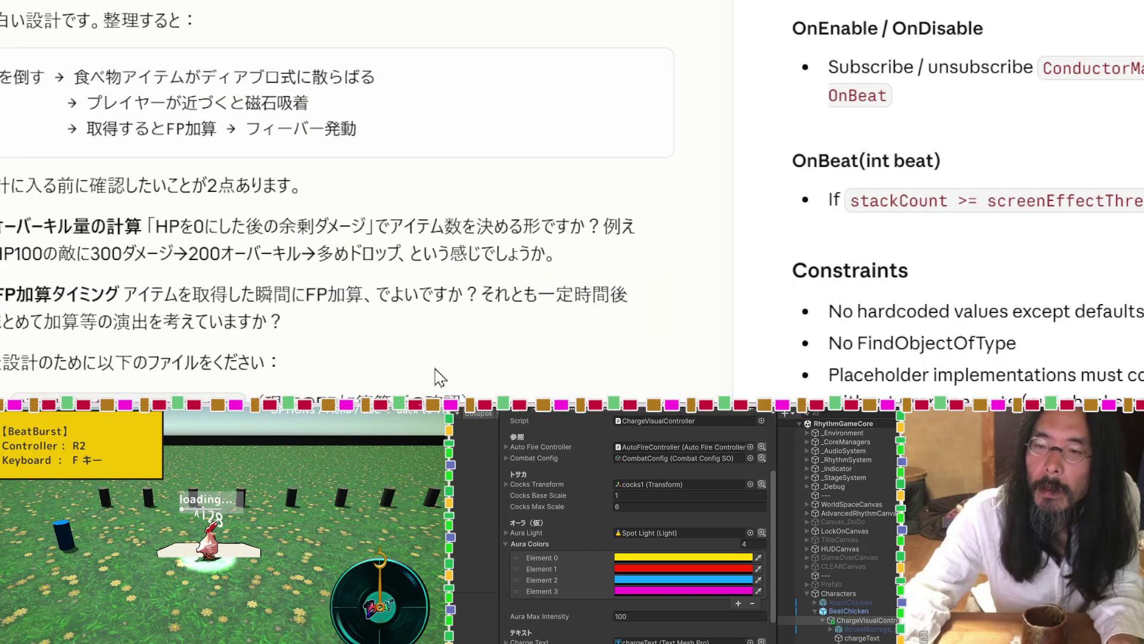
pyautogui.doubleClick(140, 395)
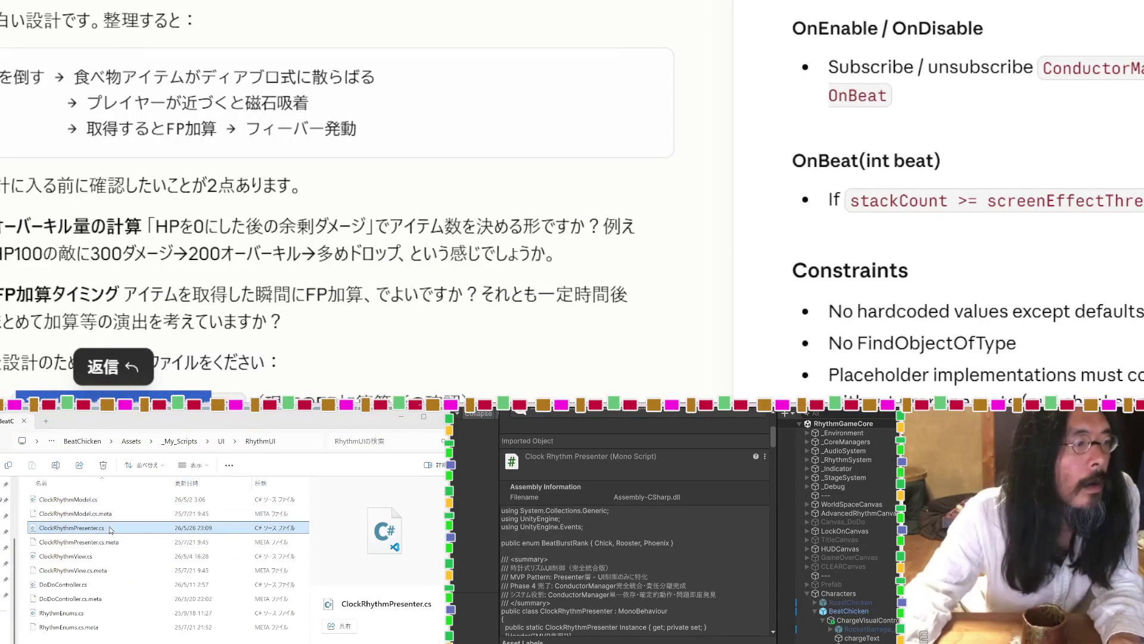
# Attach ClockRhythmPresenter.cs and EnemyHealth.cs from Explorer to the Claude chat input.
pyautogui.moveTo(424, 628)
pyautogui.mouseDown()
pyautogui.moveTo(536, 298)
pyautogui.moveTo(476, 375)
pyautogui.mouseUp()
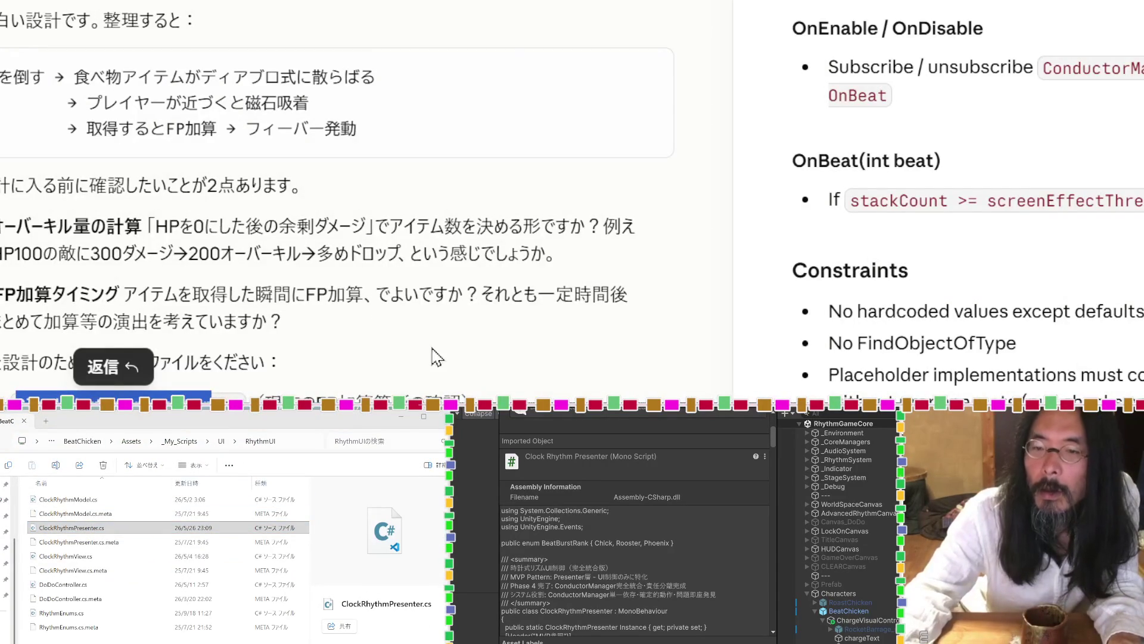
pyautogui.scroll(-3, 377, 303)
pyautogui.click(353, 245)
pyautogui.doubleClick(93, 243)
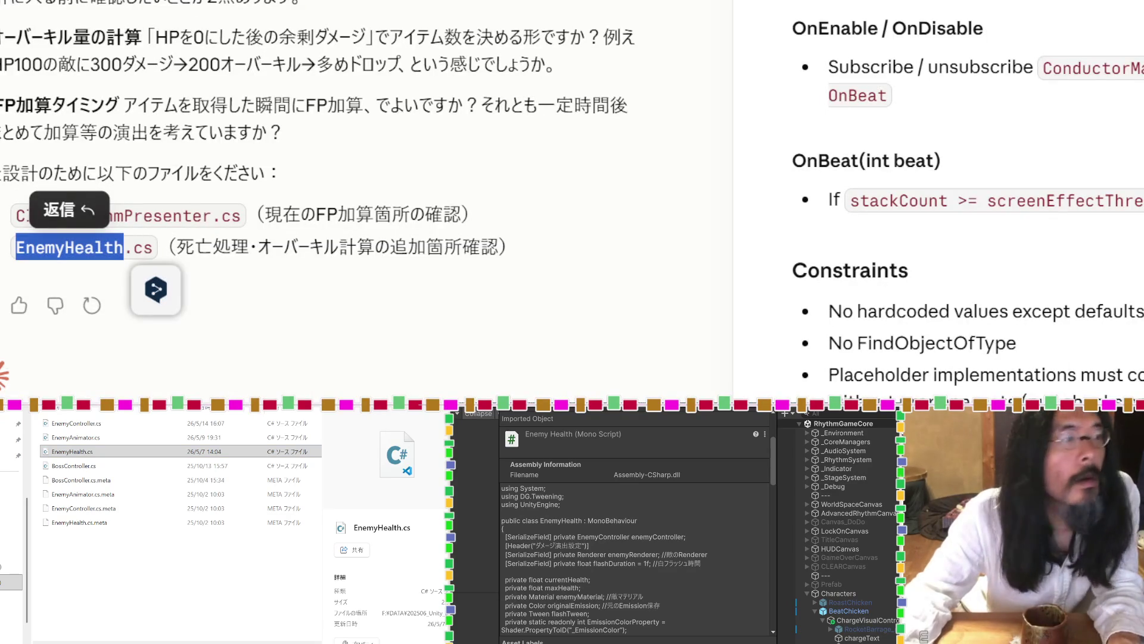
pyautogui.click(85, 453)
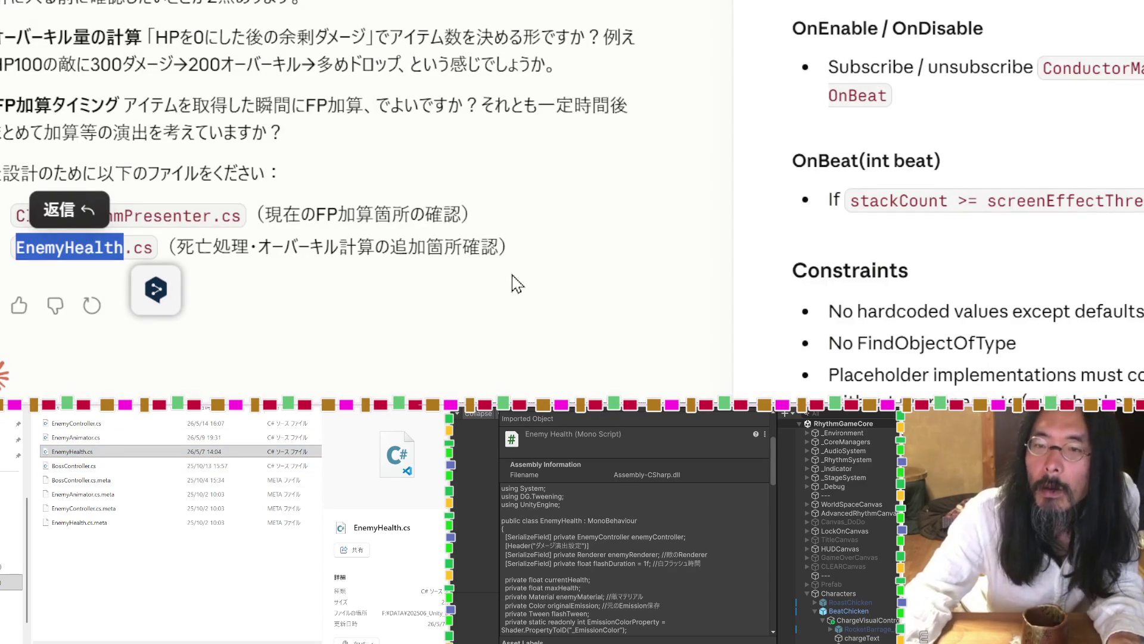
# Review Claude's overkill calculation and FP加算タイミング questions by highlighting their text.
pyautogui.click(167, 89)
pyautogui.moveTo(143, 37); pyautogui.dragTo(1, 37)
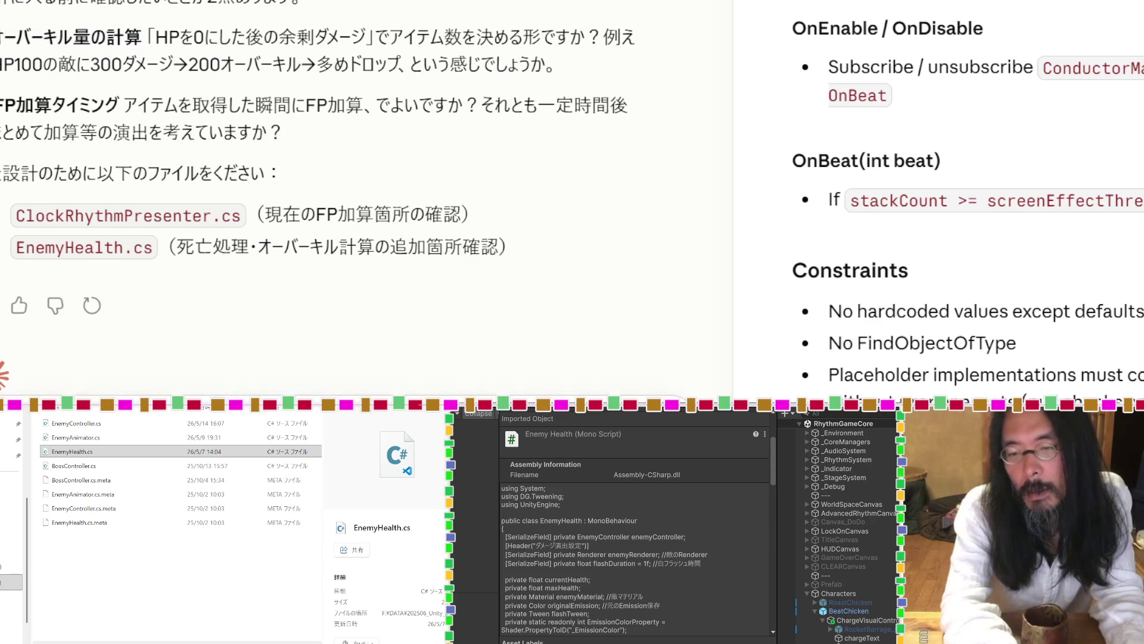
pyautogui.moveTo(119, 105); pyautogui.dragTo(0, 106)
pyautogui.click(153, 149)
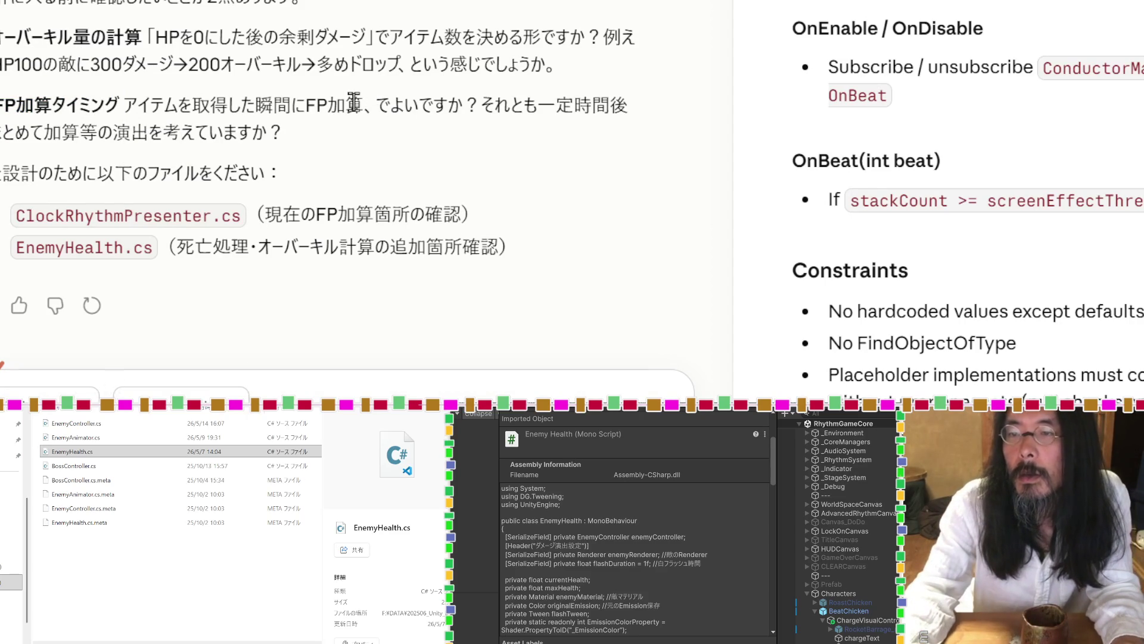
pyautogui.moveTo(364, 103); pyautogui.dragTo(256, 104)
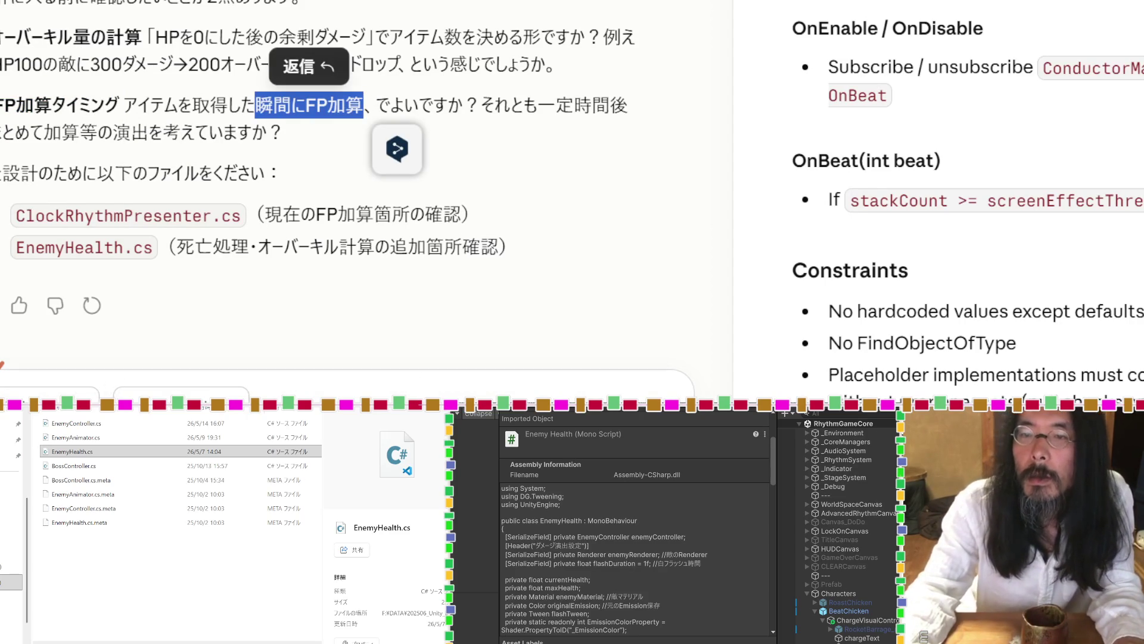
pyautogui.click(256, 104)
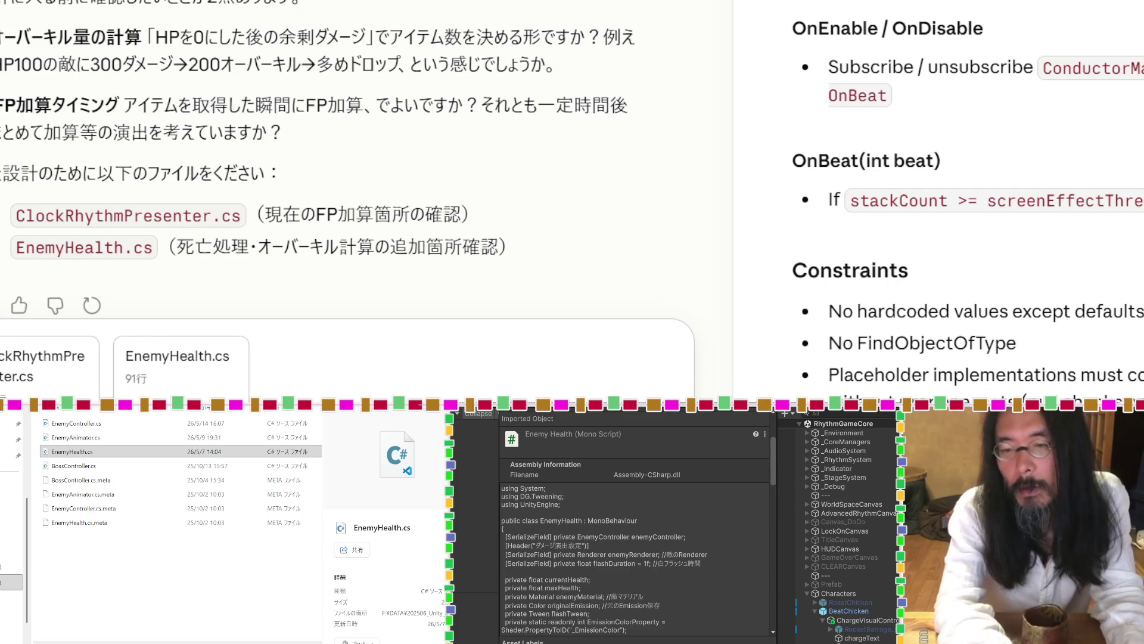
# Send the reply with both attached scripts to Claude.
pyautogui.press('Return')
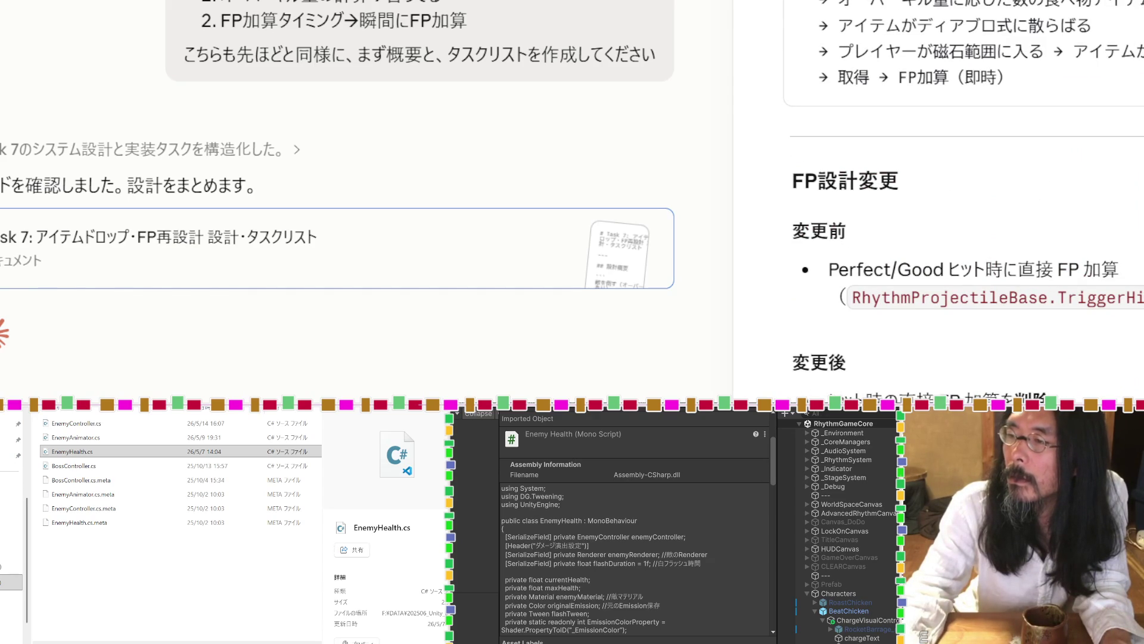
# Scroll through the Task 7 artifact to read its overkill and item-drop sections.
pyautogui.scroll(-3, 966, 238)
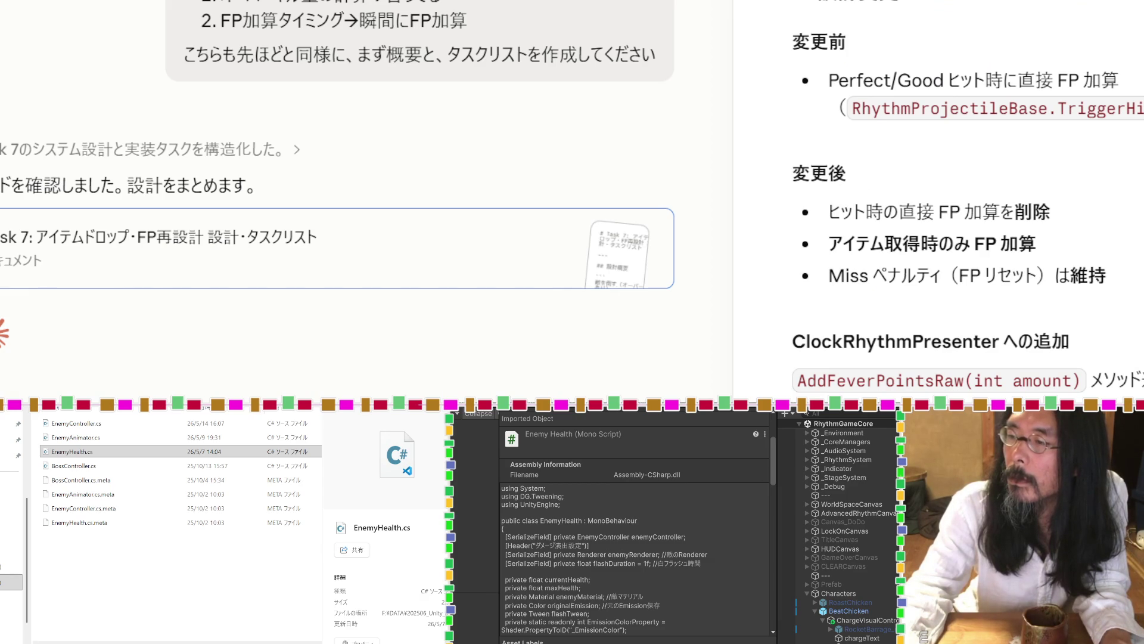
pyautogui.scroll(-3, 965, 239)
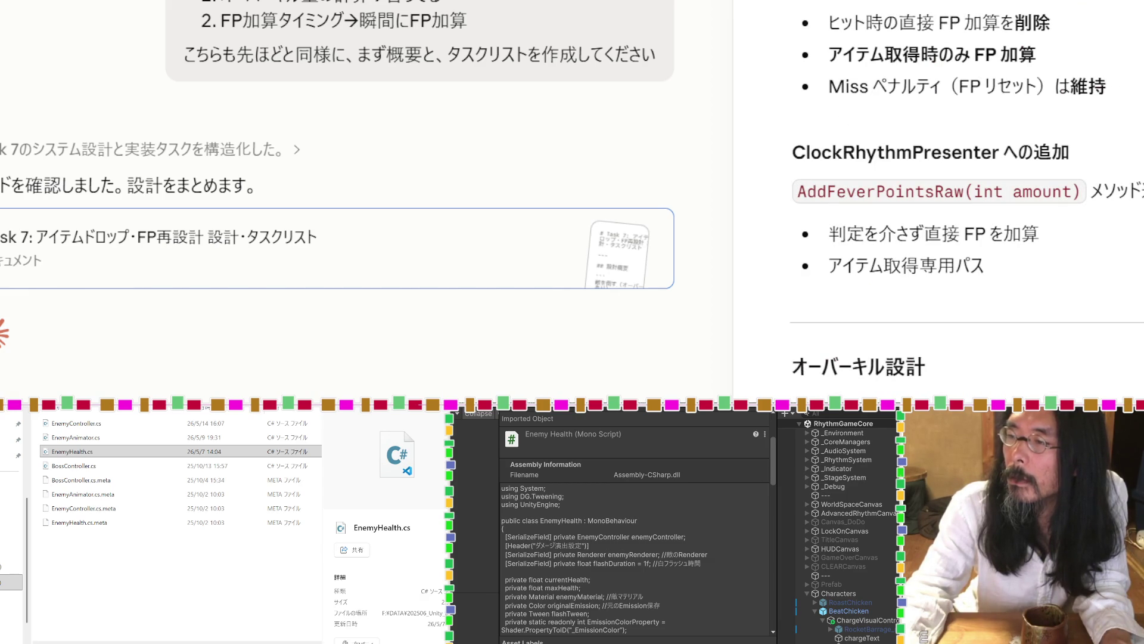
pyautogui.scroll(-6, 966, 197)
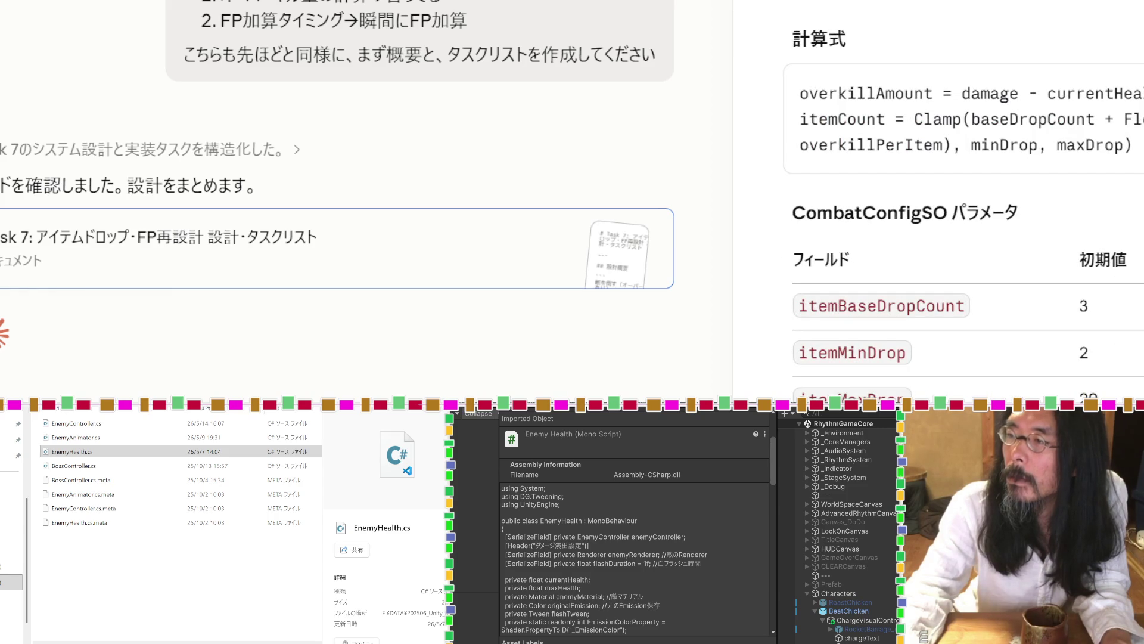
pyautogui.scroll(-3, 966, 197)
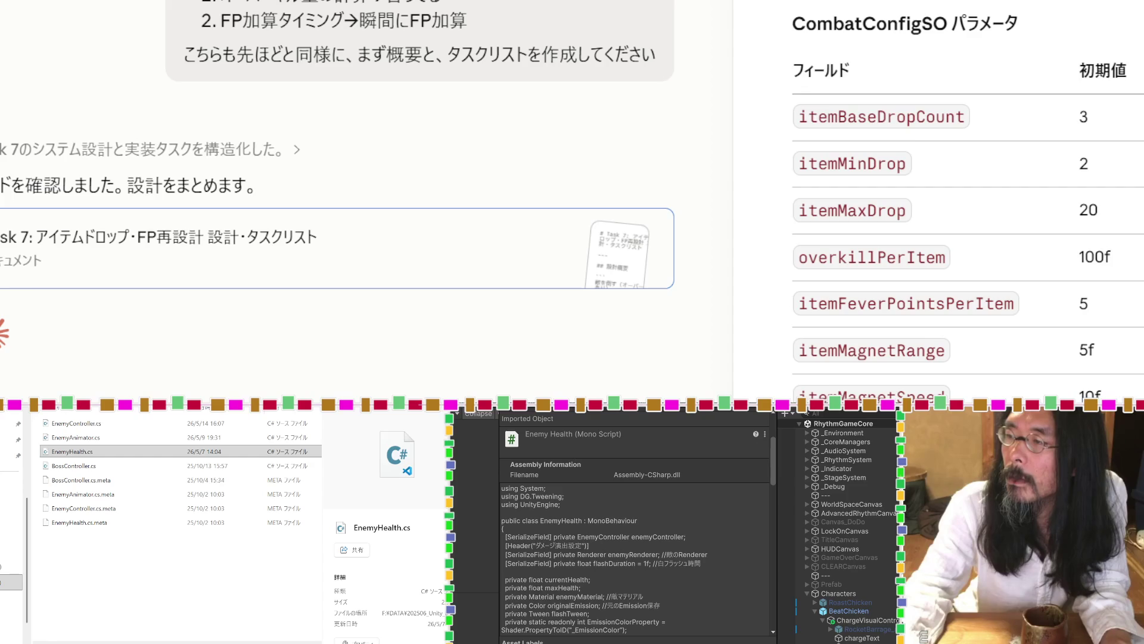
pyautogui.scroll(-6, 966, 196)
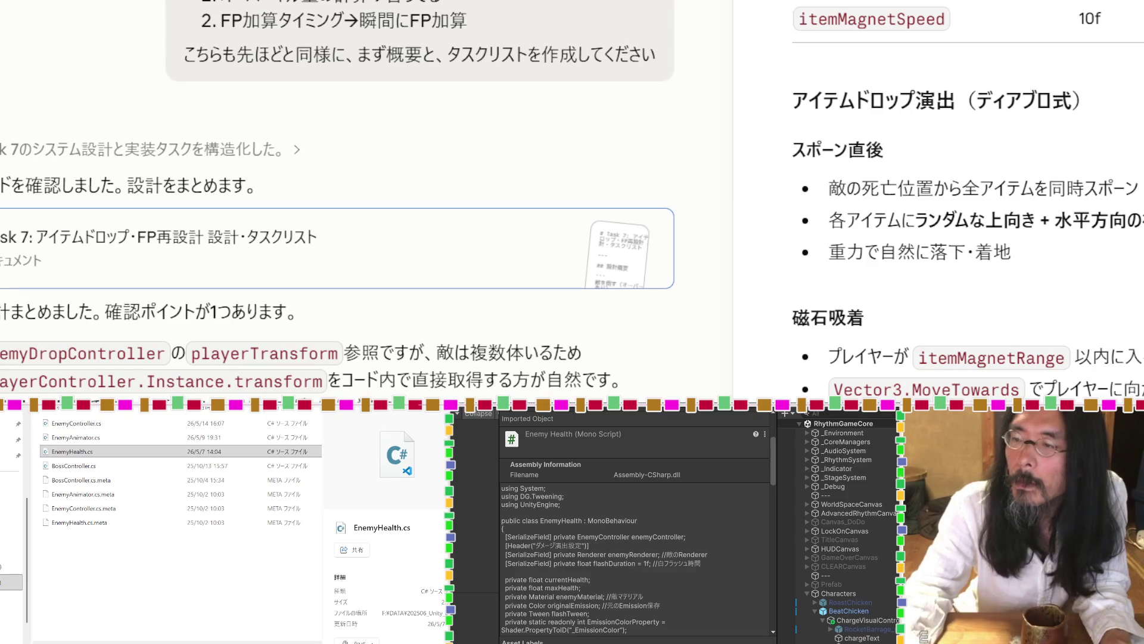
pyautogui.scroll(-3, 966, 196)
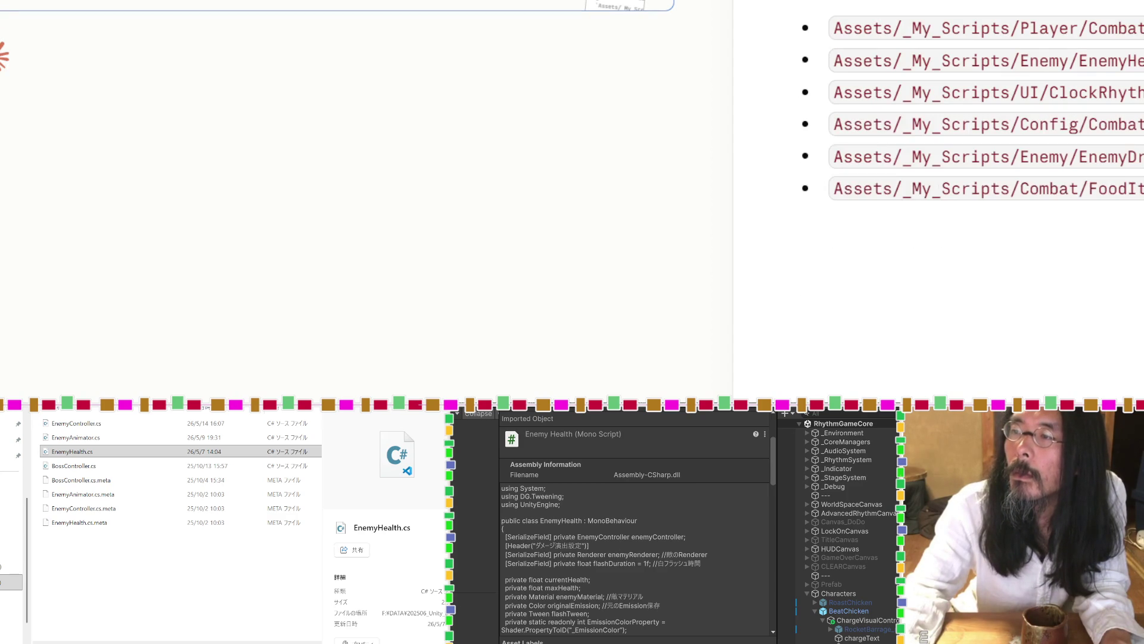
pyautogui.scroll(5, 516, 373)
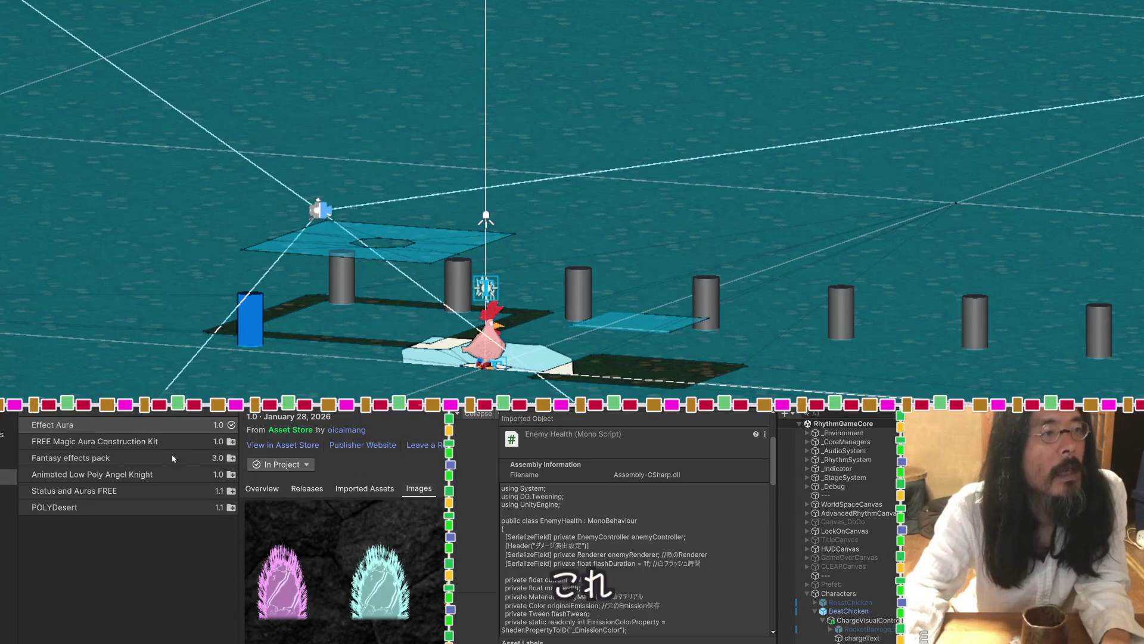
# In Package Manager, apply Remove assets from project to Effect Aura and confirm.
pyautogui.click(171, 425)
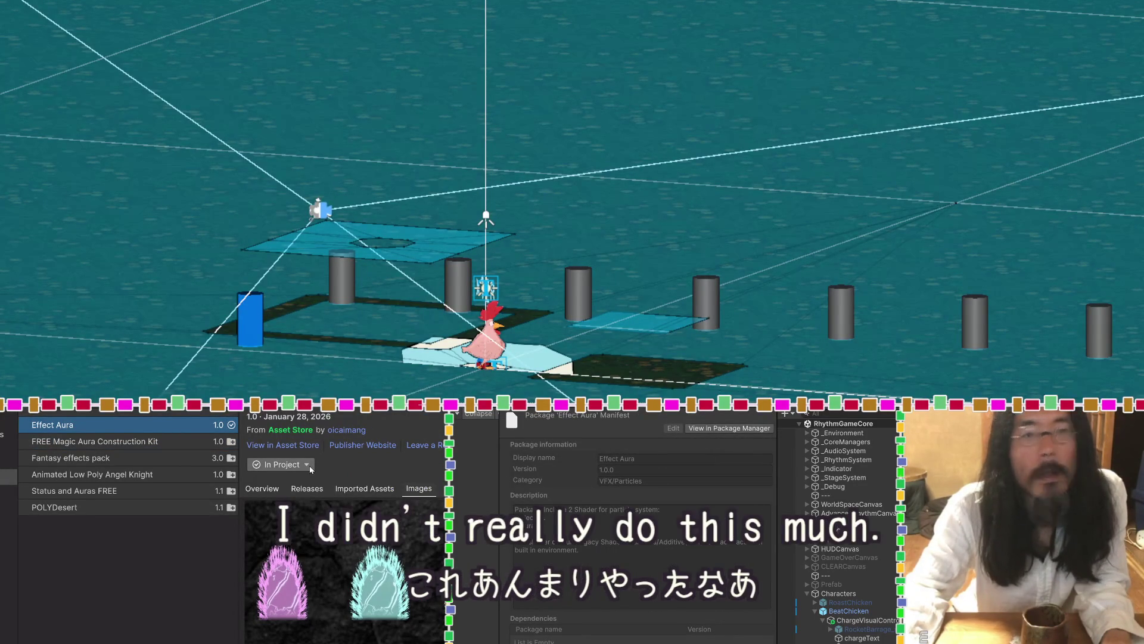
pyautogui.click(310, 466)
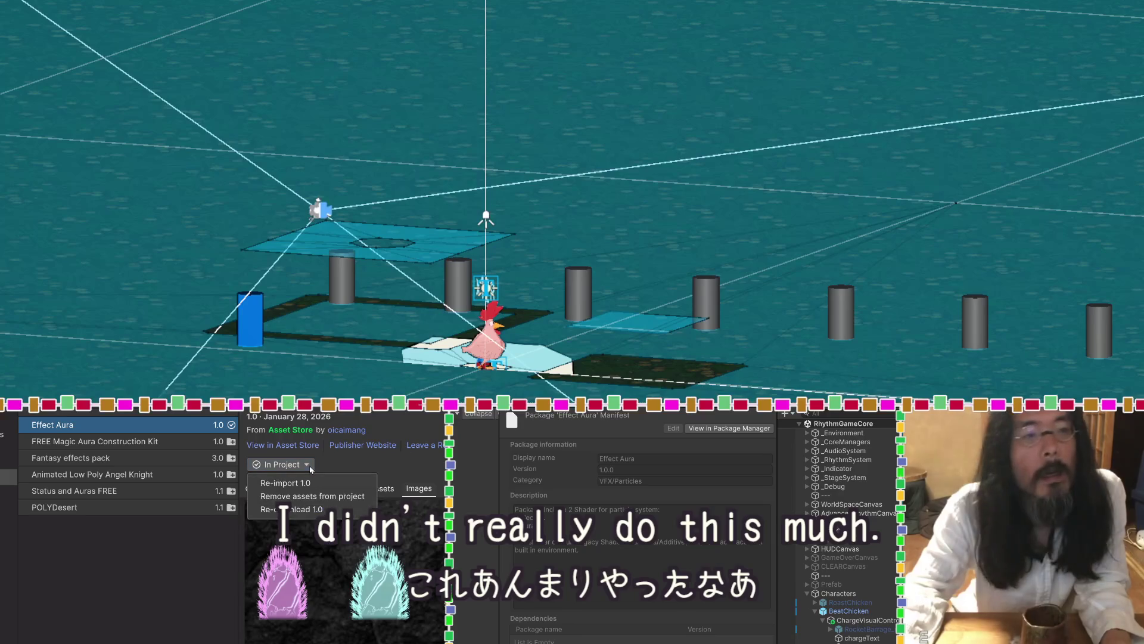
pyautogui.click(303, 497)
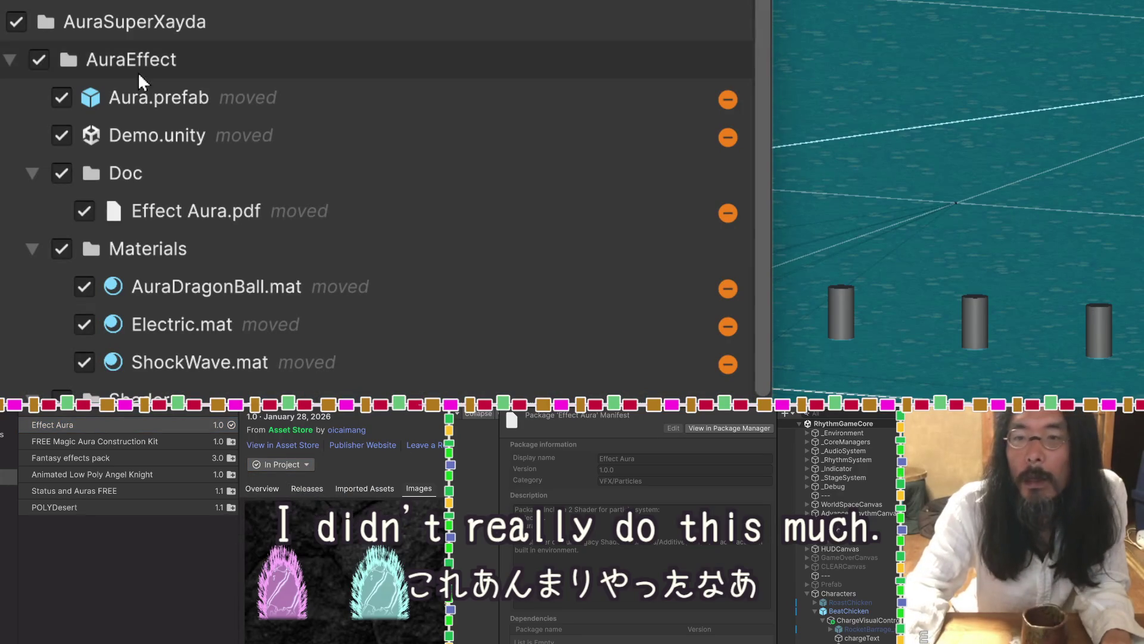
pyautogui.click(641, 236)
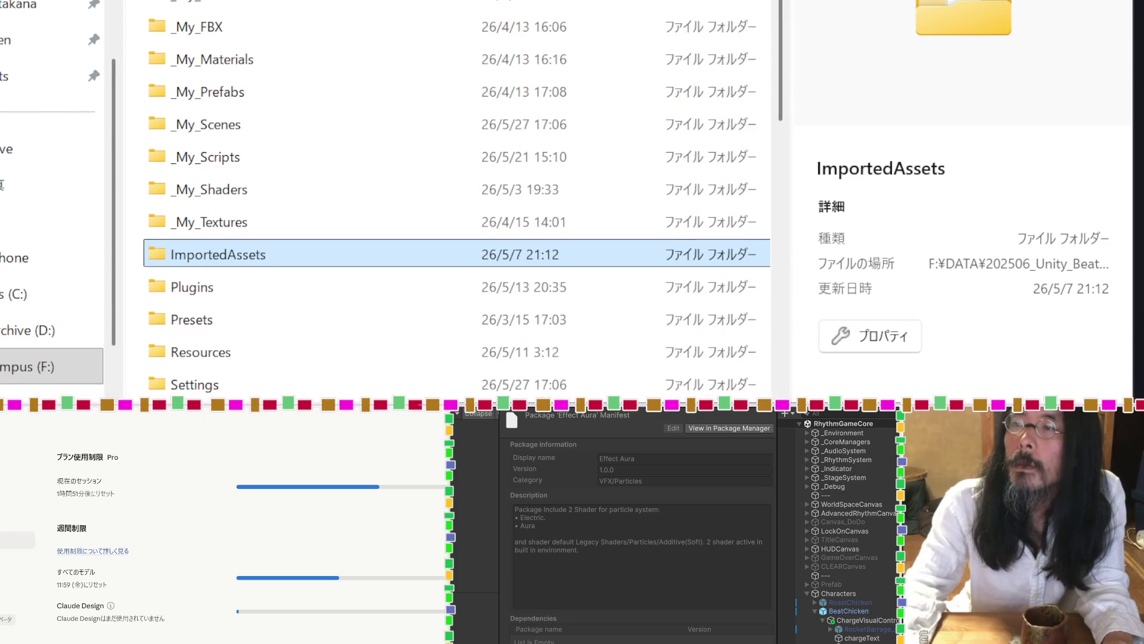
# Create a 0527_1719 folder in BC_RollBack_PFC and paste _My_Scripts into it.
pyautogui.scroll(5, 24, 36)
pyautogui.click(78, 83)
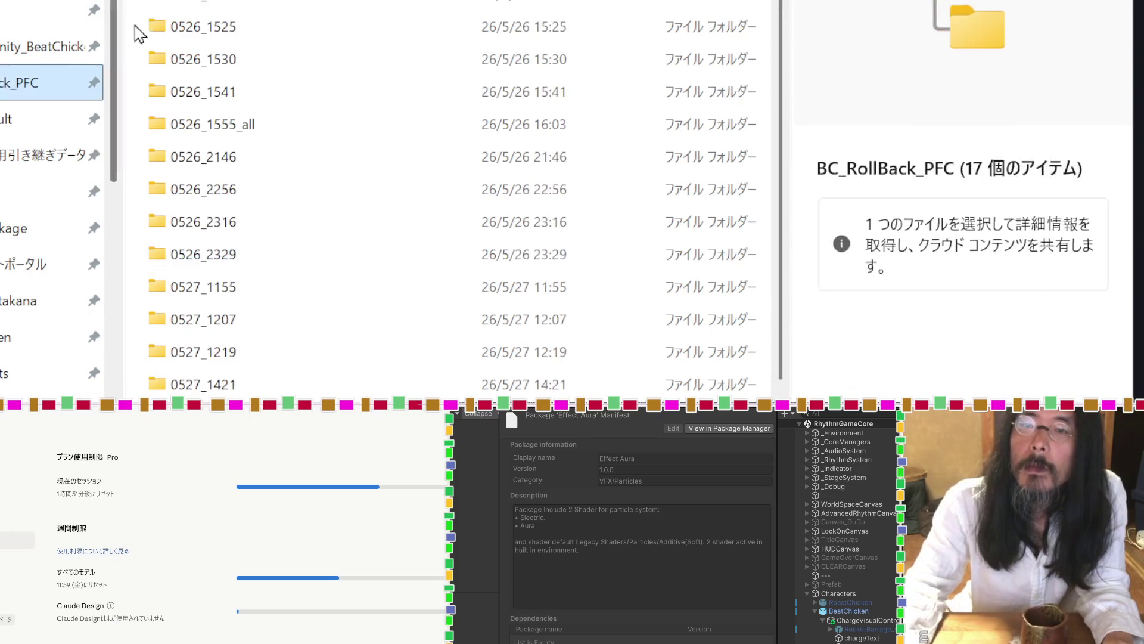
pyautogui.hotkey('ctrl', 'shift', 'n')
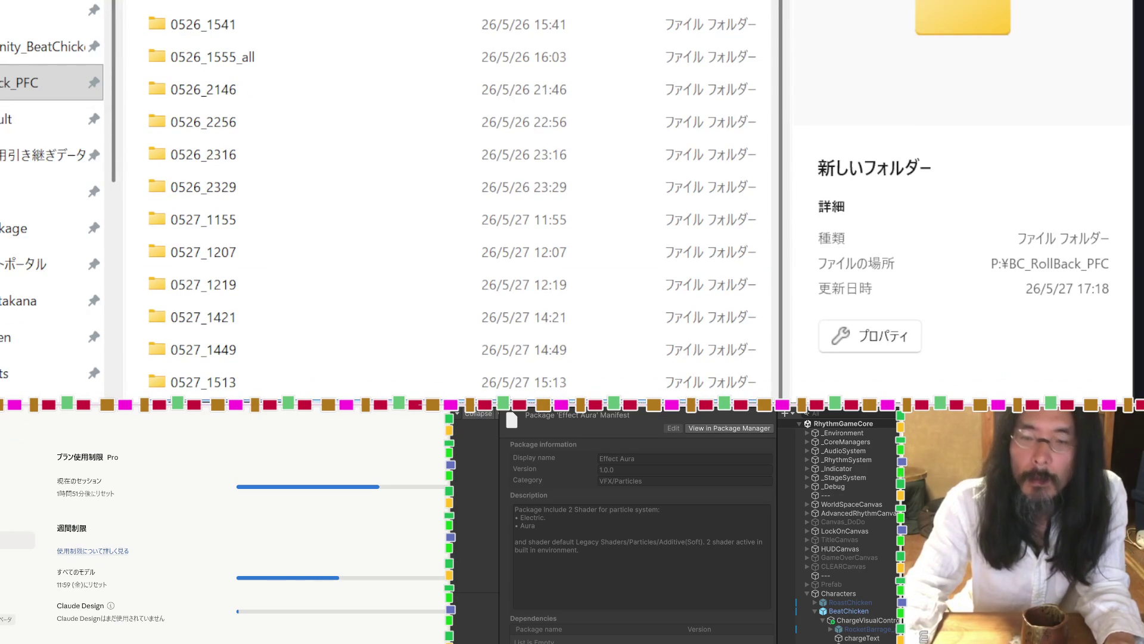
pyautogui.press('Return')
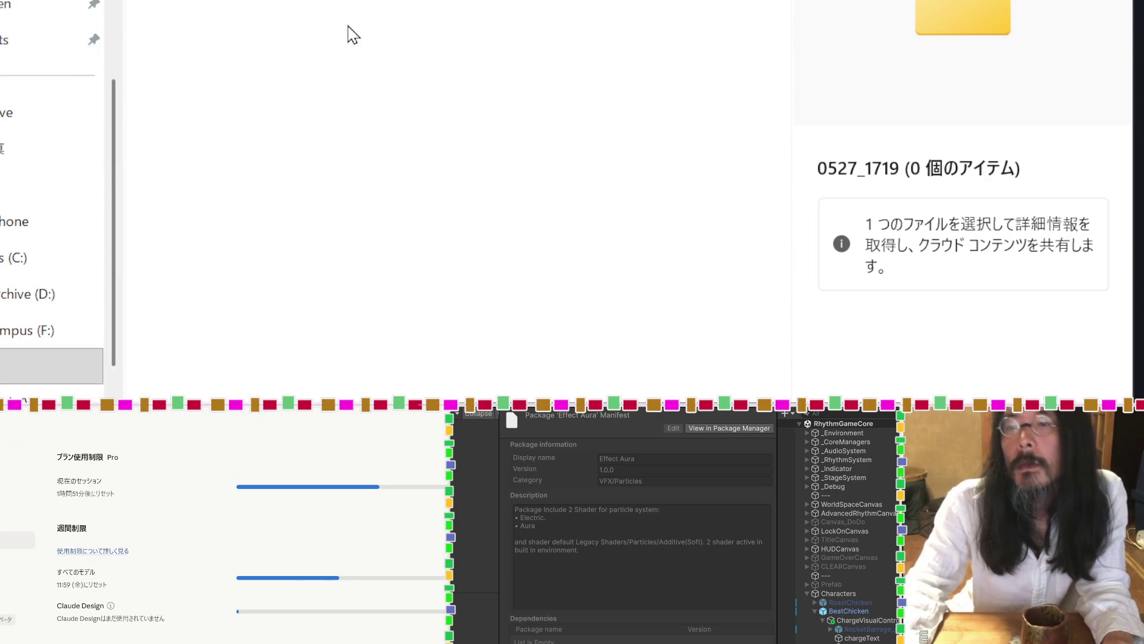
pyautogui.hotkey('ctrl', 'v')
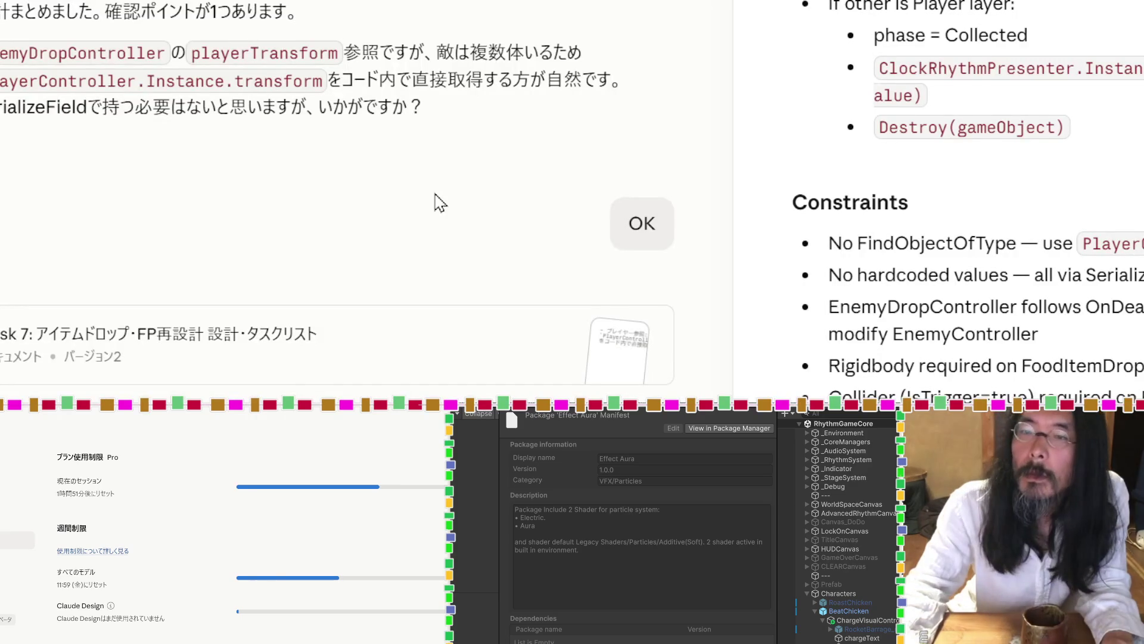
pyautogui.scroll(-3, 435, 199)
pyautogui.click(439, 163)
pyautogui.click(431, 245)
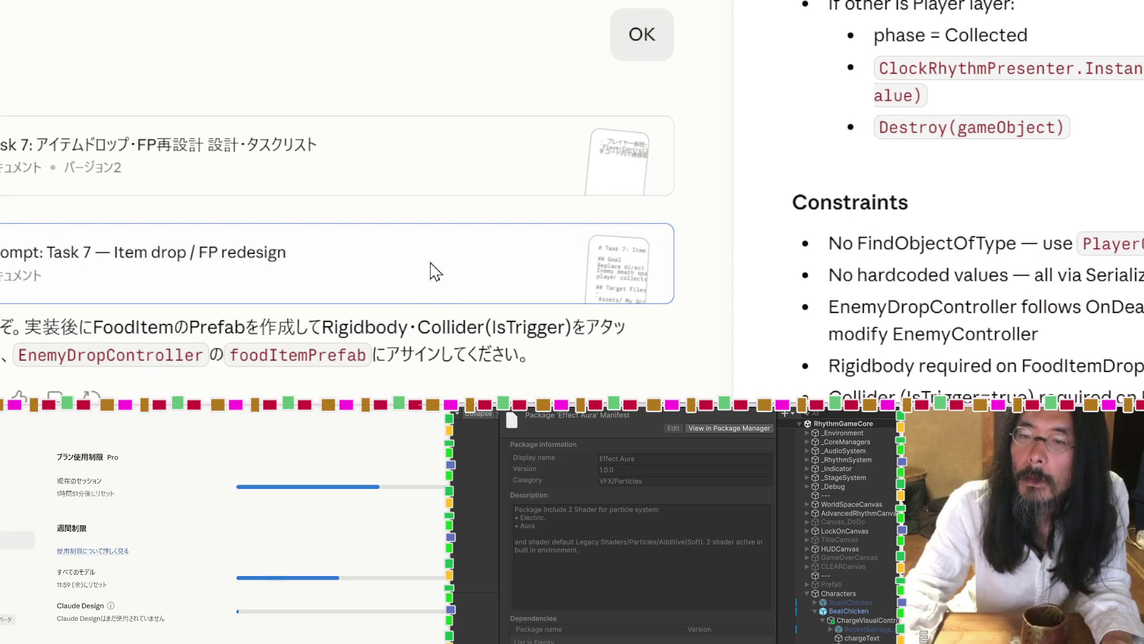
pyautogui.scroll(10, 1019, 281)
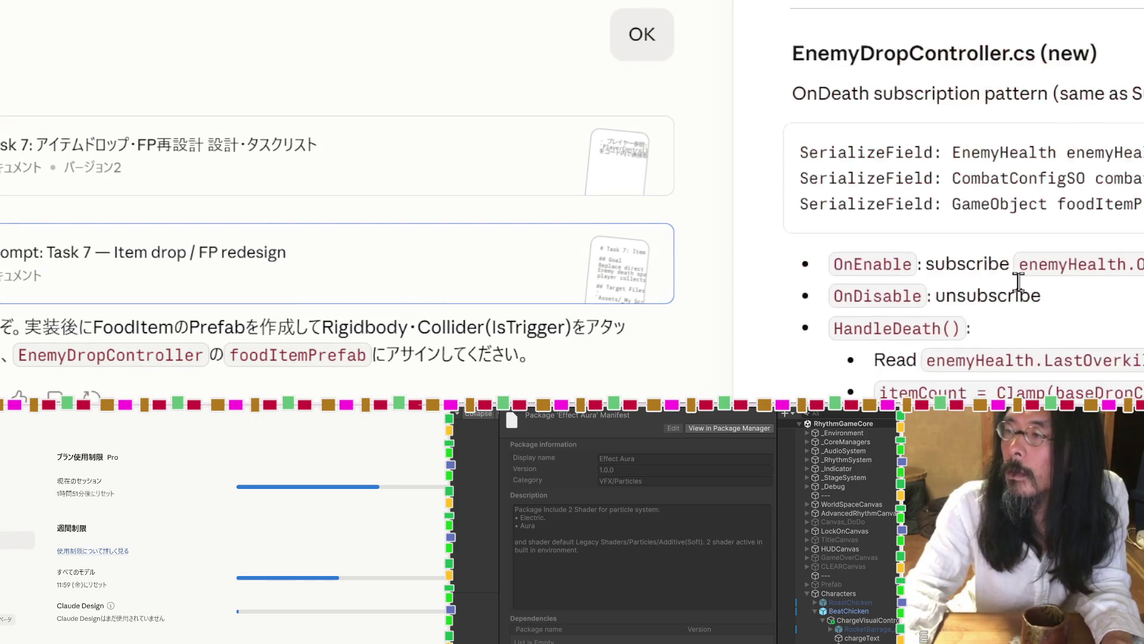